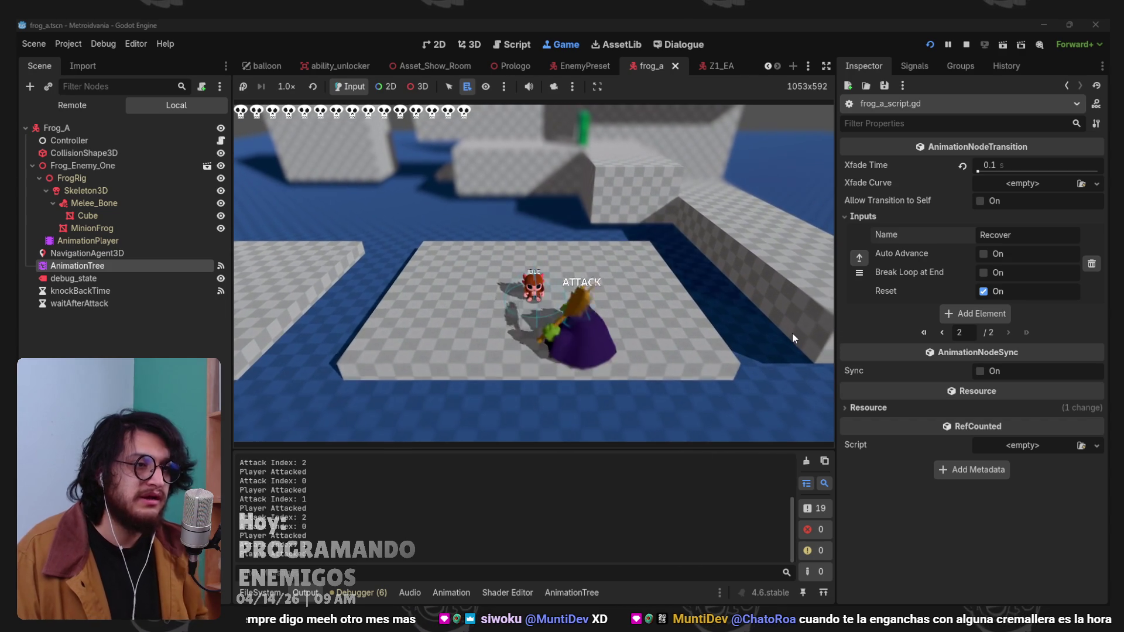
Stop the frog playtest and bring up Frog_Enemy_One.blend in Blender, rewound to frame 1.
key(F8)
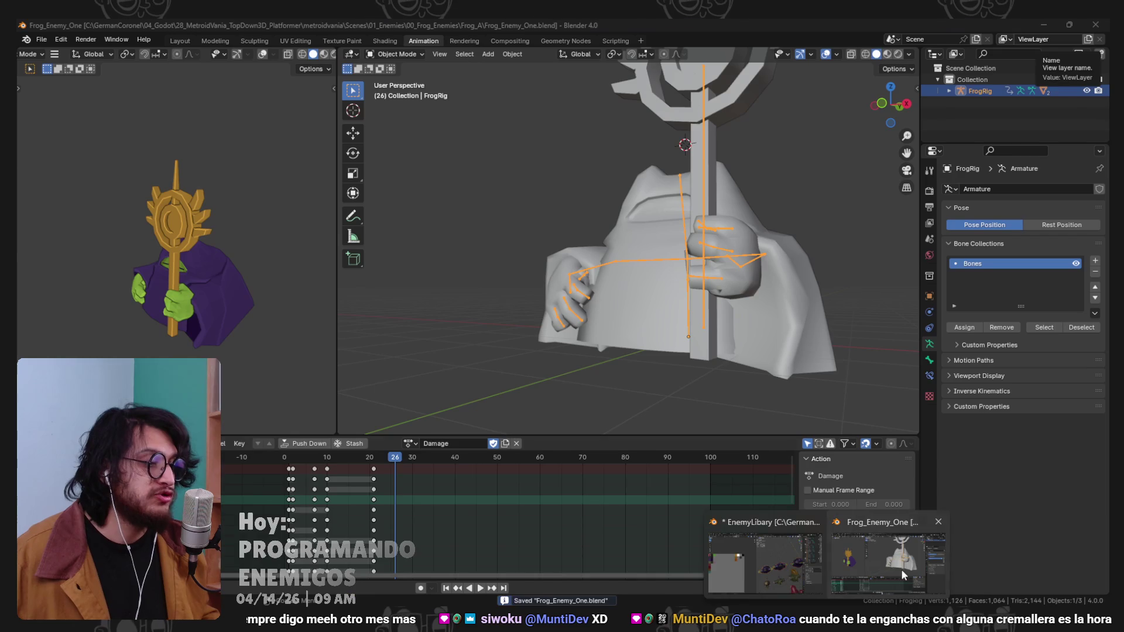
click(901, 568)
click(288, 457)
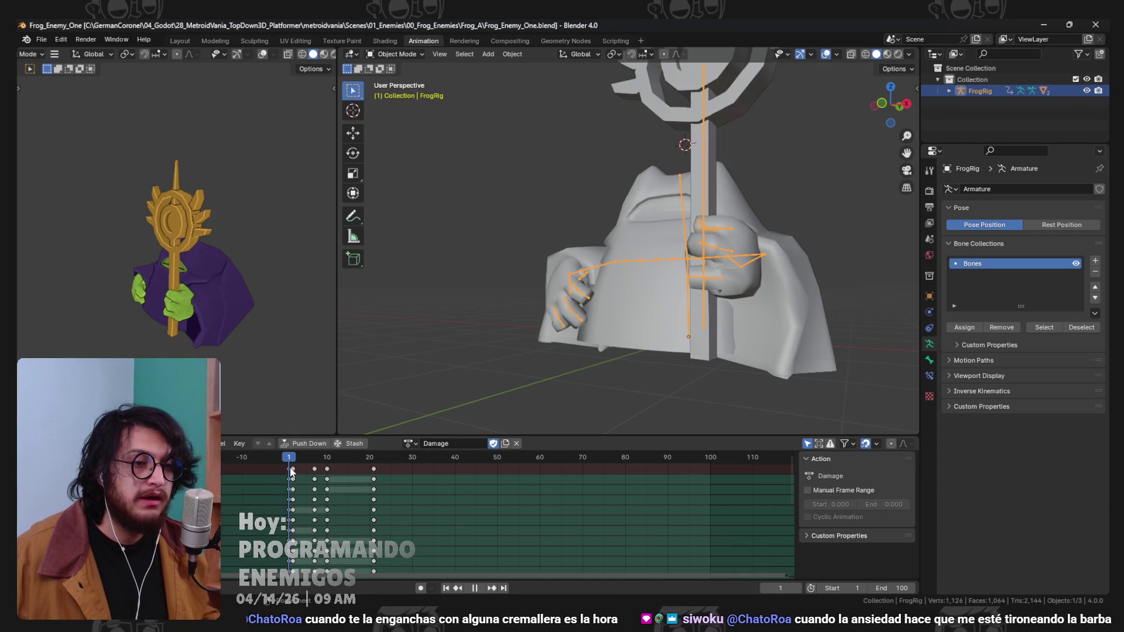
Put the FrogRig in Pose Mode, undo the last keyframe edit, and play the Damage action.
key(ctrl+Tab)
key(ctrl+z)
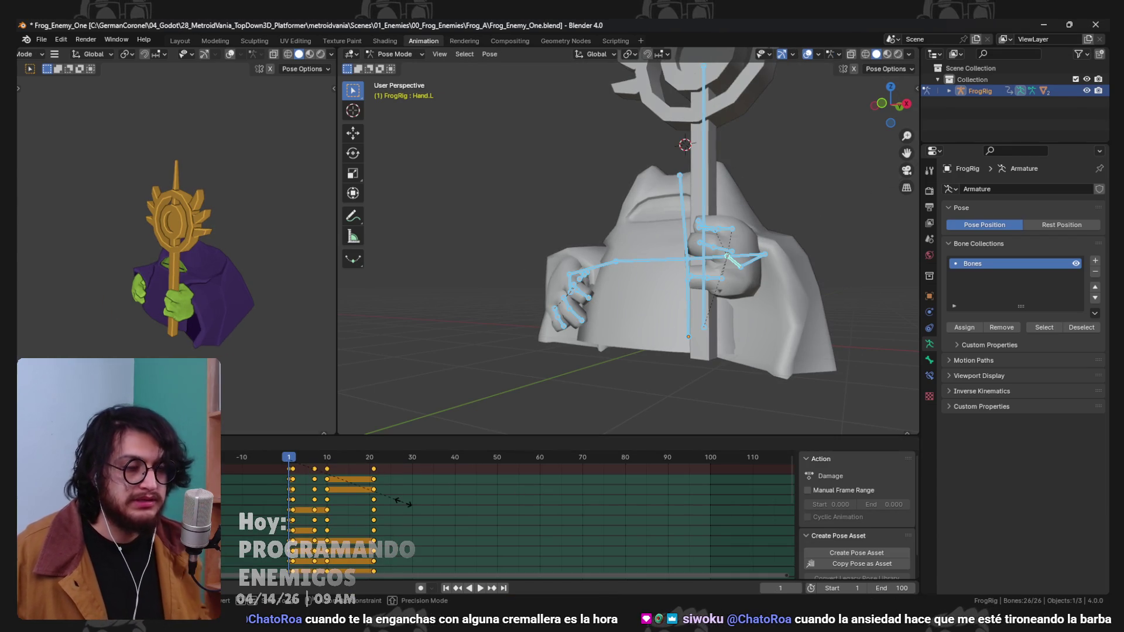
key(space)
key(space)
Switch the rig to the Search action, preview it, then return to frog_a_script.gd in Godot.
click(410, 443)
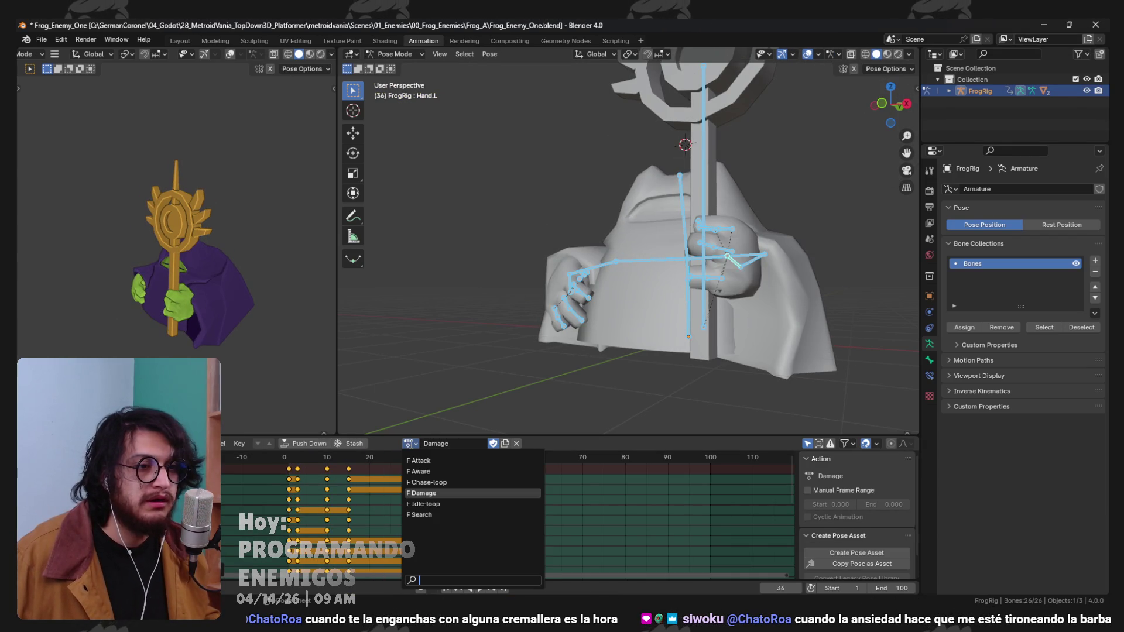
click(463, 514)
key(space)
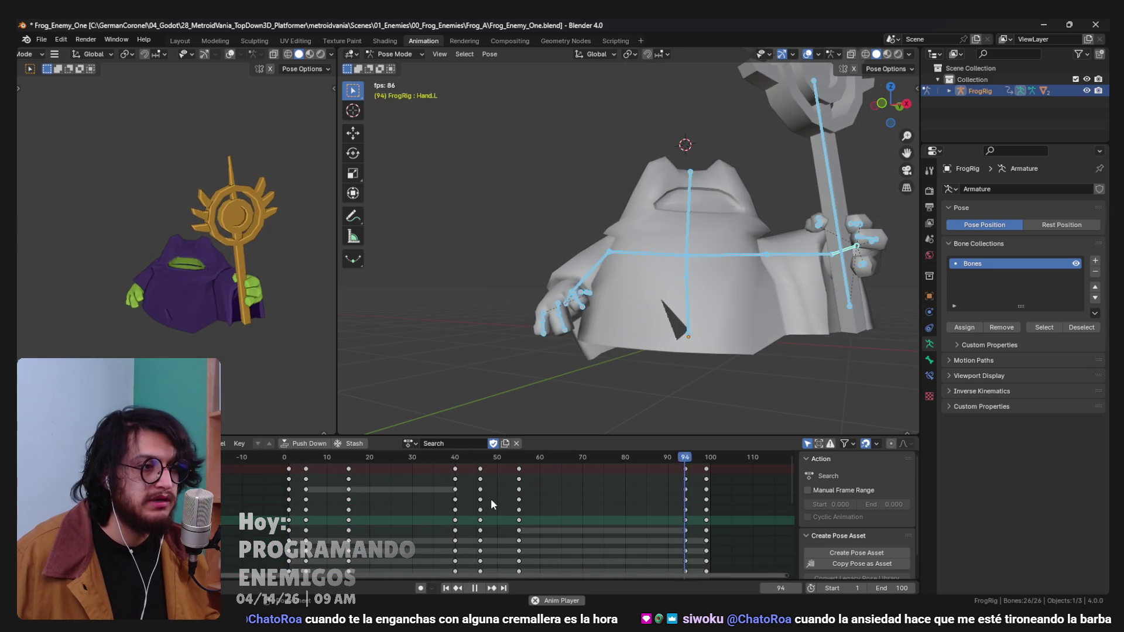
key(space)
key(alt+Tab)
scroll(532, 417, up, 20)
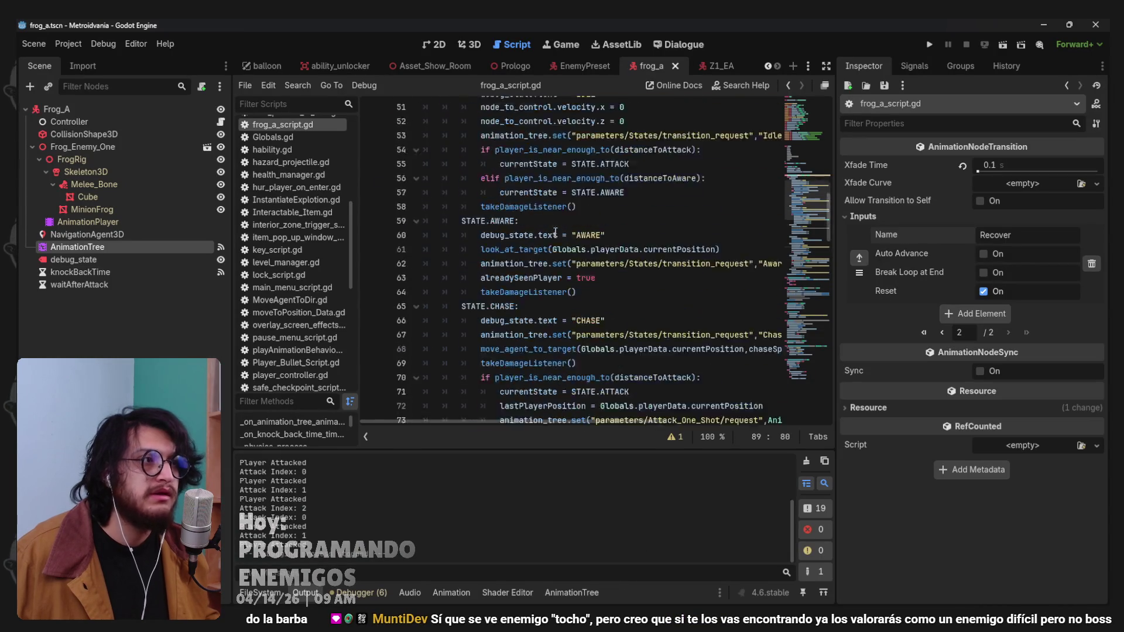
Change waitAfterAttack on line 11 from 1 to 1.5, save the script, and return to Blender.
click(614, 250)
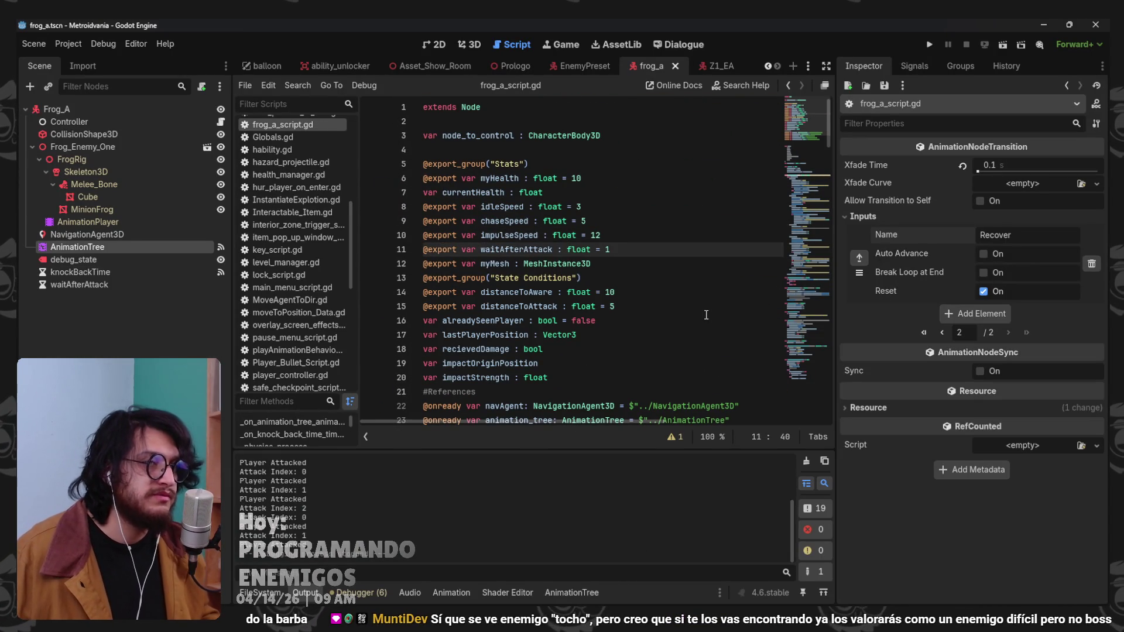
text(.5)
key(ctrl+s)
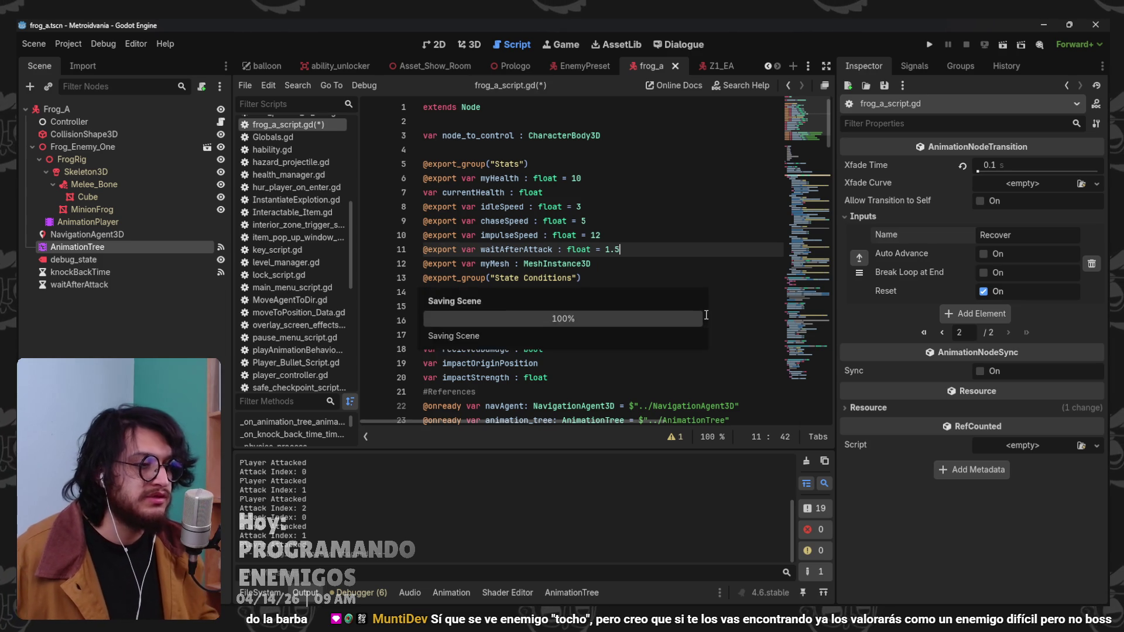
mouse_move(848, 603)
click(886, 557)
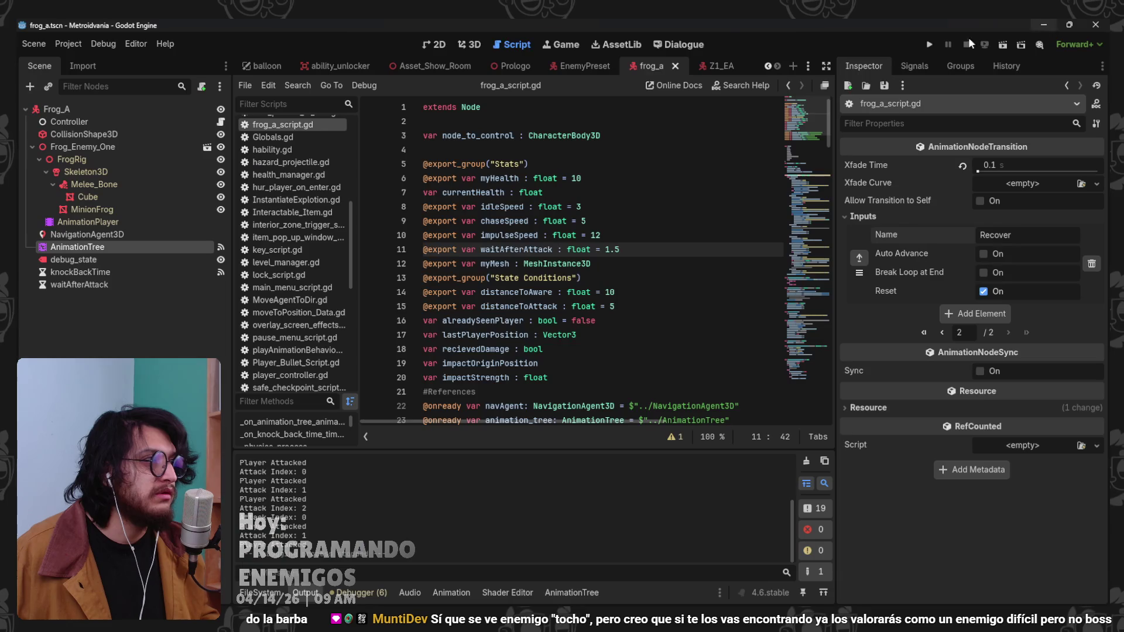
Return to Godot so the frog .blend reimports, ending on the Attack animation's changeStateTo keys.
click(1043, 24)
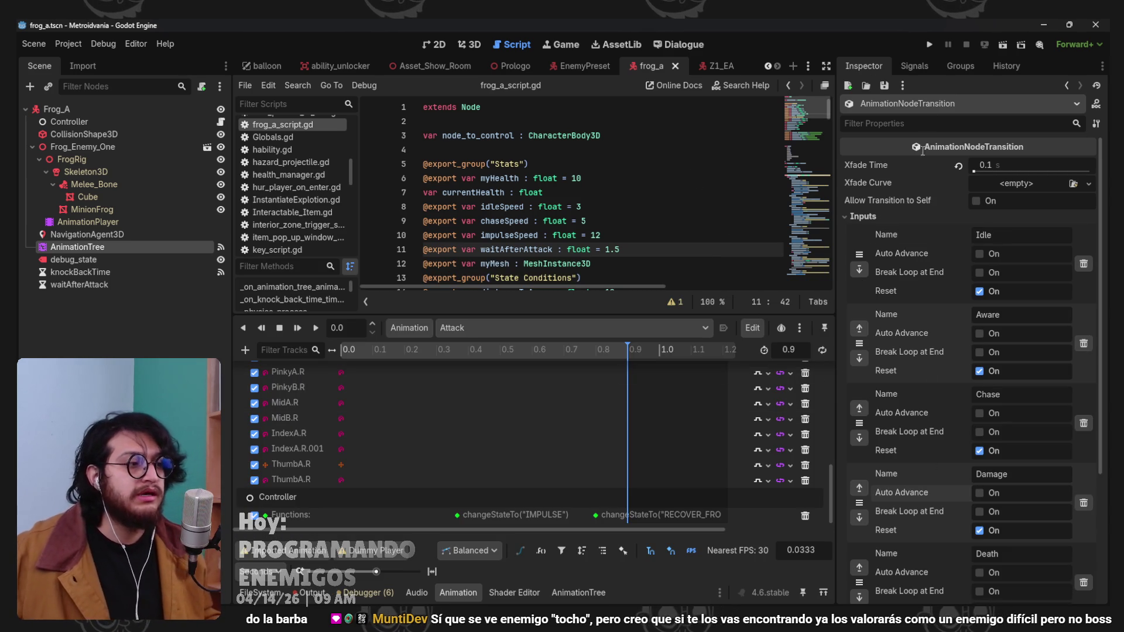
Run the project and watch the frog enemy's attack in the Game tab.
click(930, 45)
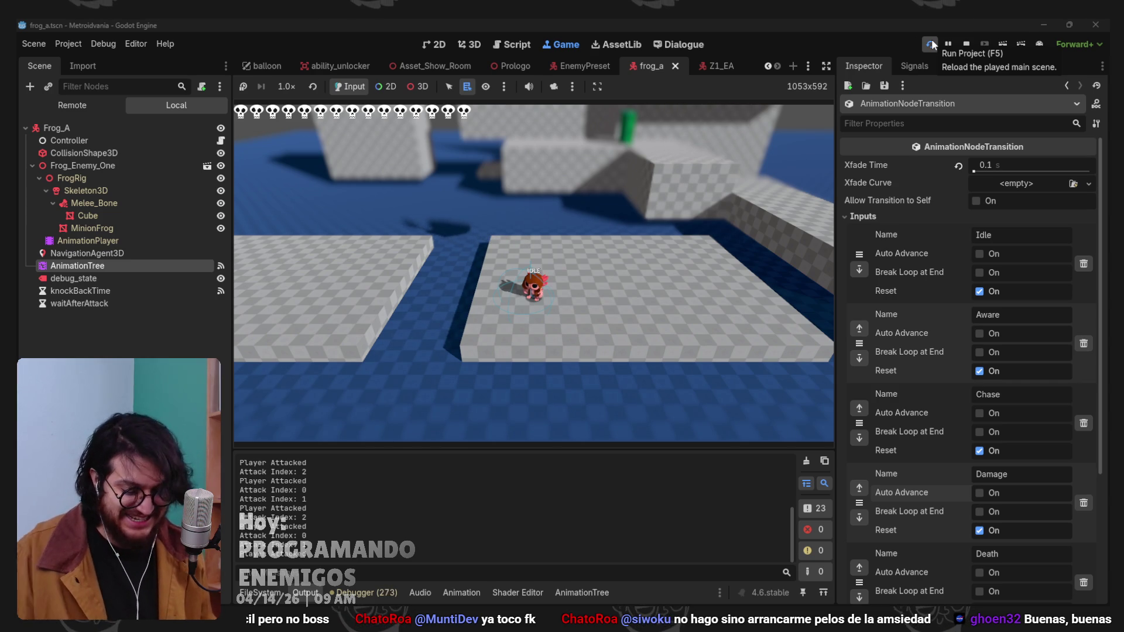
Reload the playtest, watch the frog cycle through ATTACK and RECOVER, then stop the game.
click(930, 44)
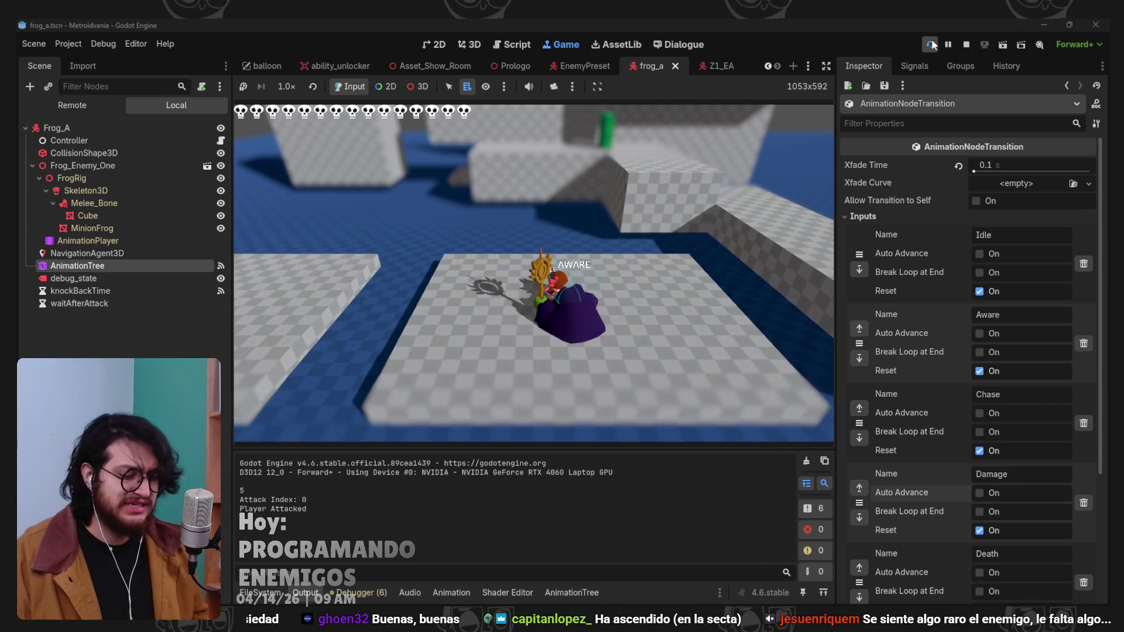
key(F8)
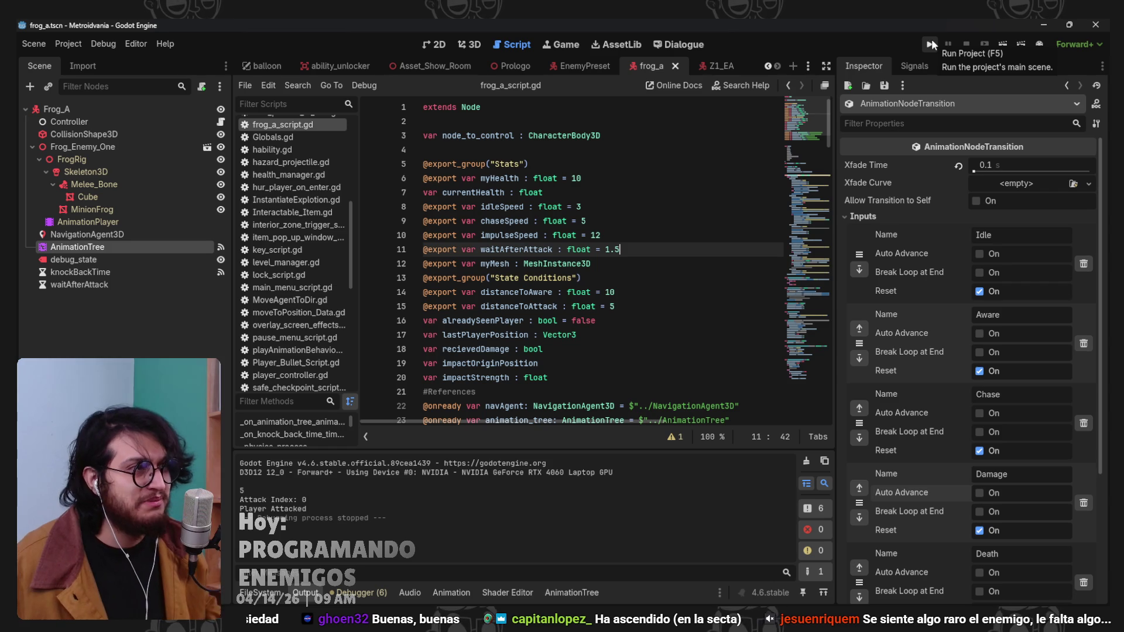
In the AnimationTree graph, nudge the Search node slightly left, then close the graph.
click(572, 592)
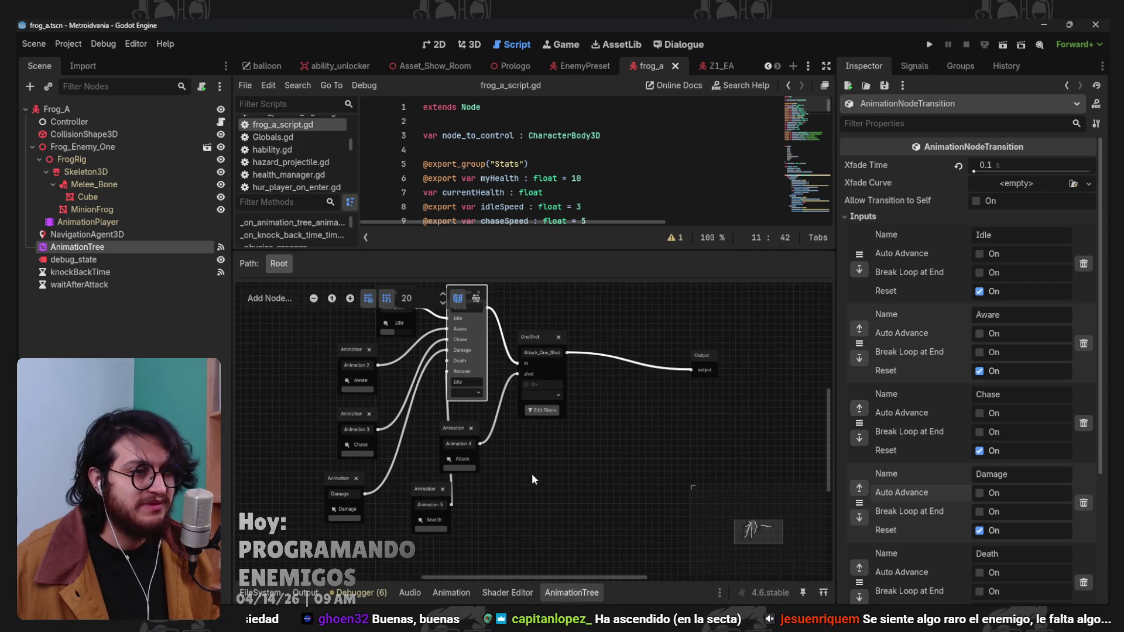
scroll(525, 469, up, 3)
click(535, 501)
drag(535, 502, 504, 510)
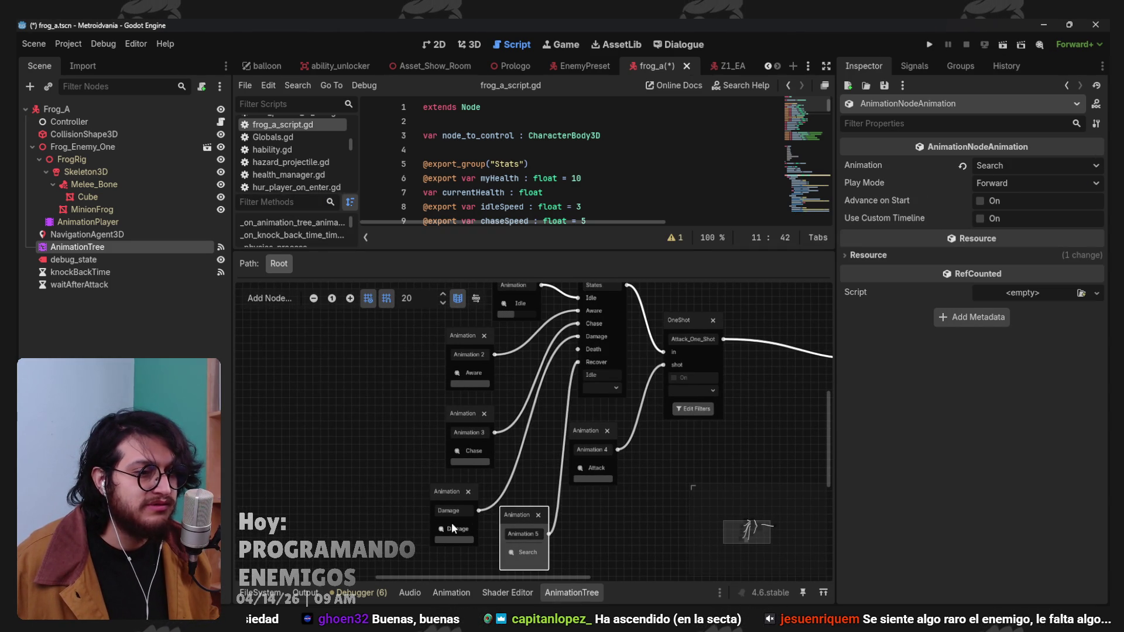
click(584, 594)
Change the line 89 transition request from 'Damage' to 'Recover', save, and rerun the game.
scroll(637, 358, down, 15)
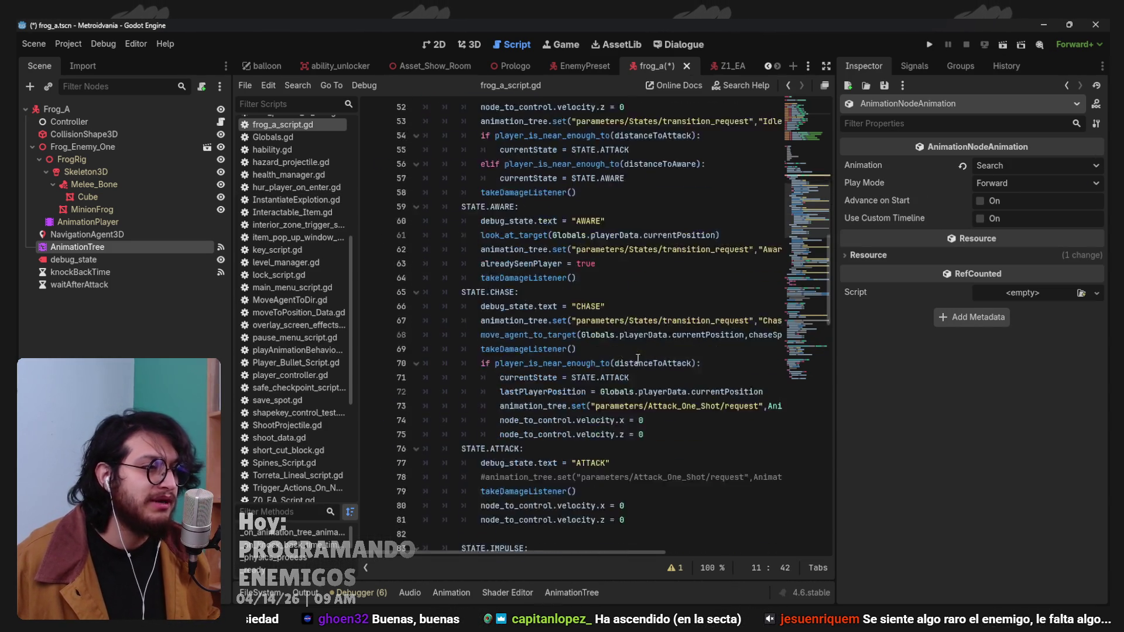
scroll(604, 328, down, 15)
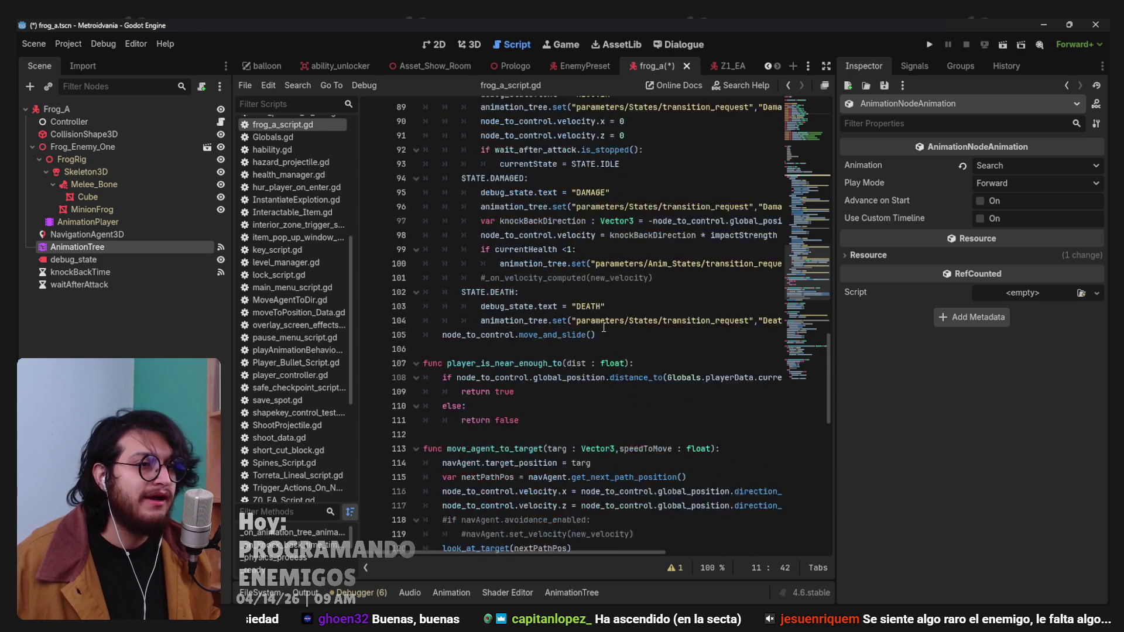
scroll(604, 327, up, 6)
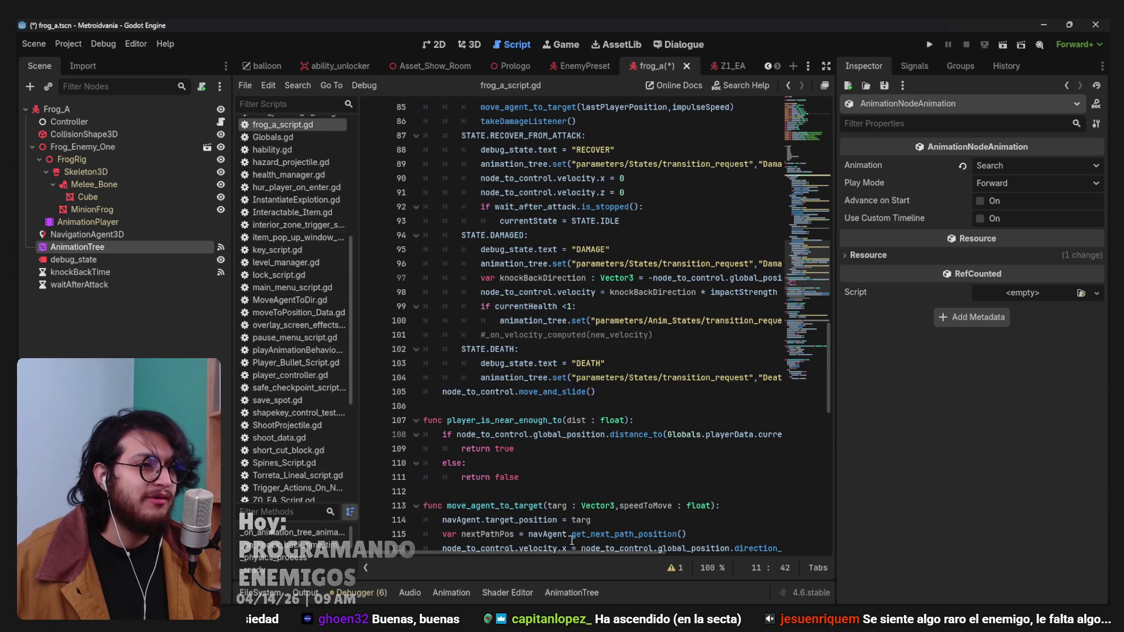
drag(526, 553, 648, 554)
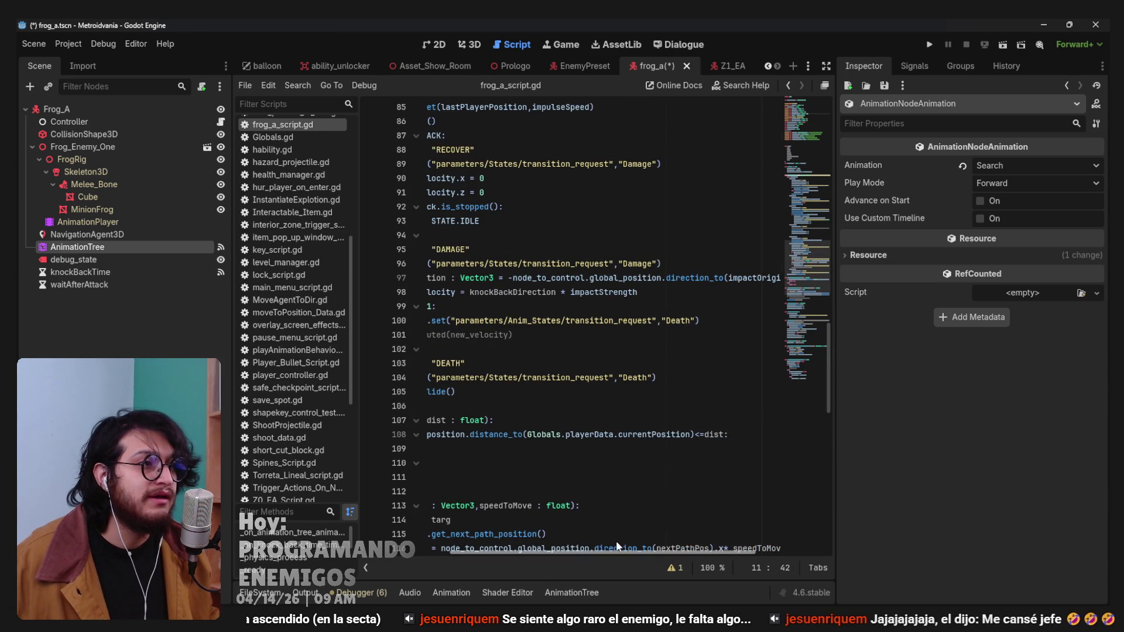
click(638, 164)
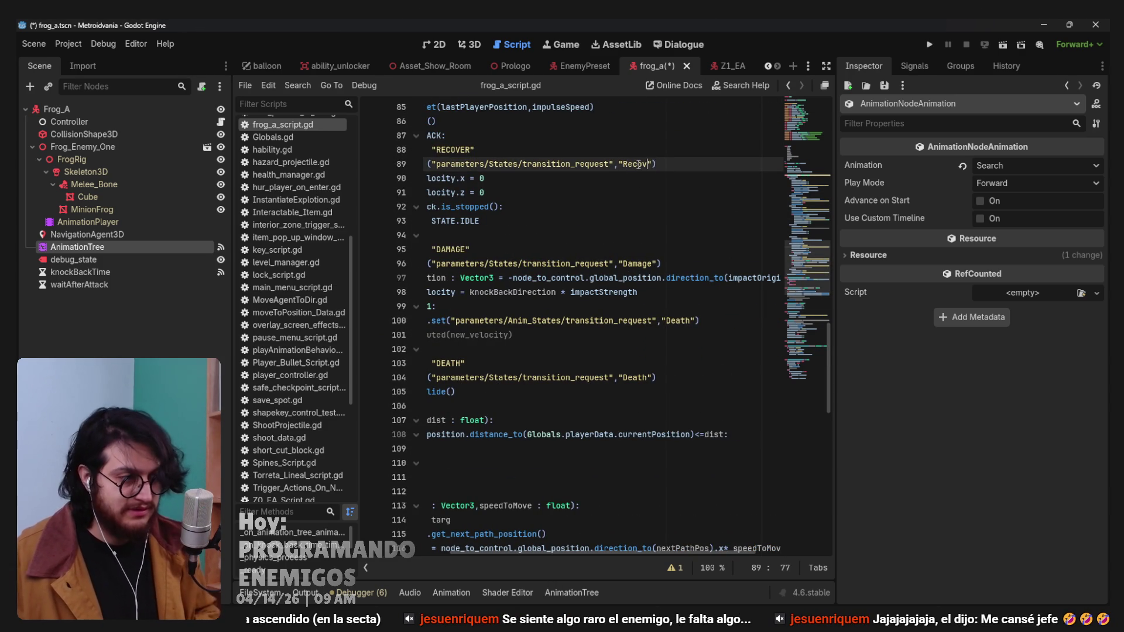
text(er)
key(ctrl+s)
click(437, 306)
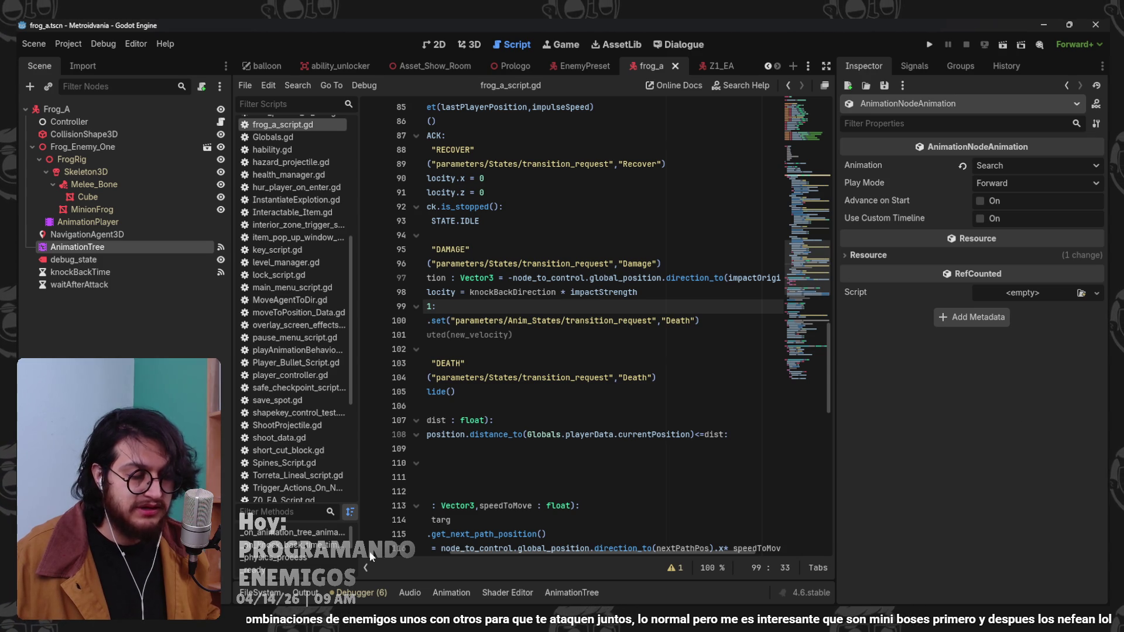
click(927, 46)
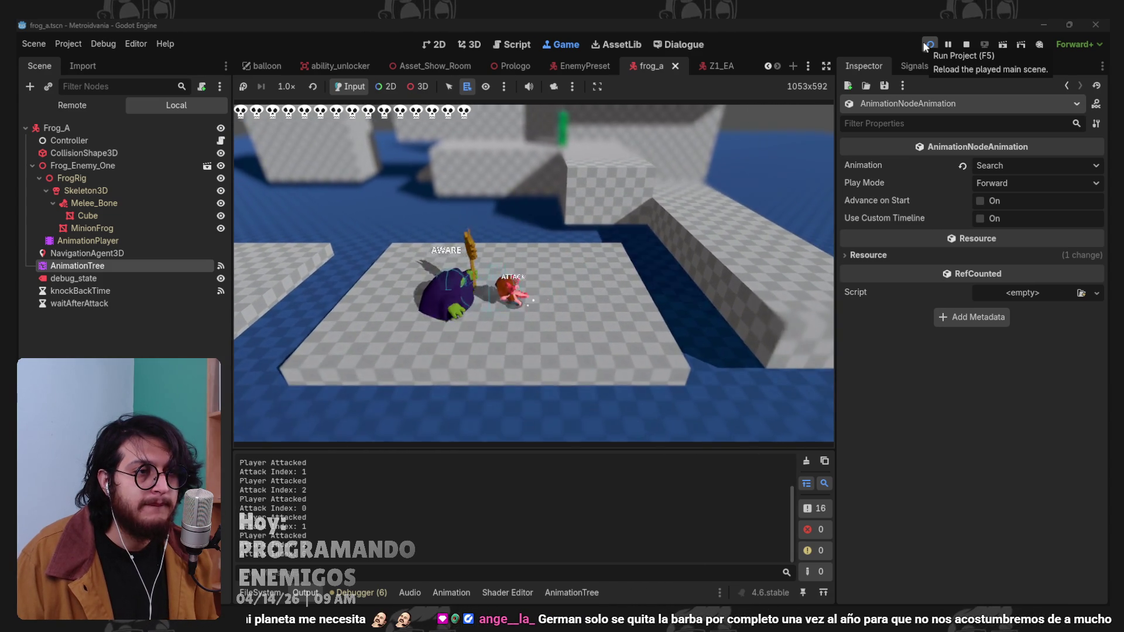
Stop the Recover-change playtest and return to frog_a_script.gd's RECOVER, DAMAGE and DEATH states.
key(F8)
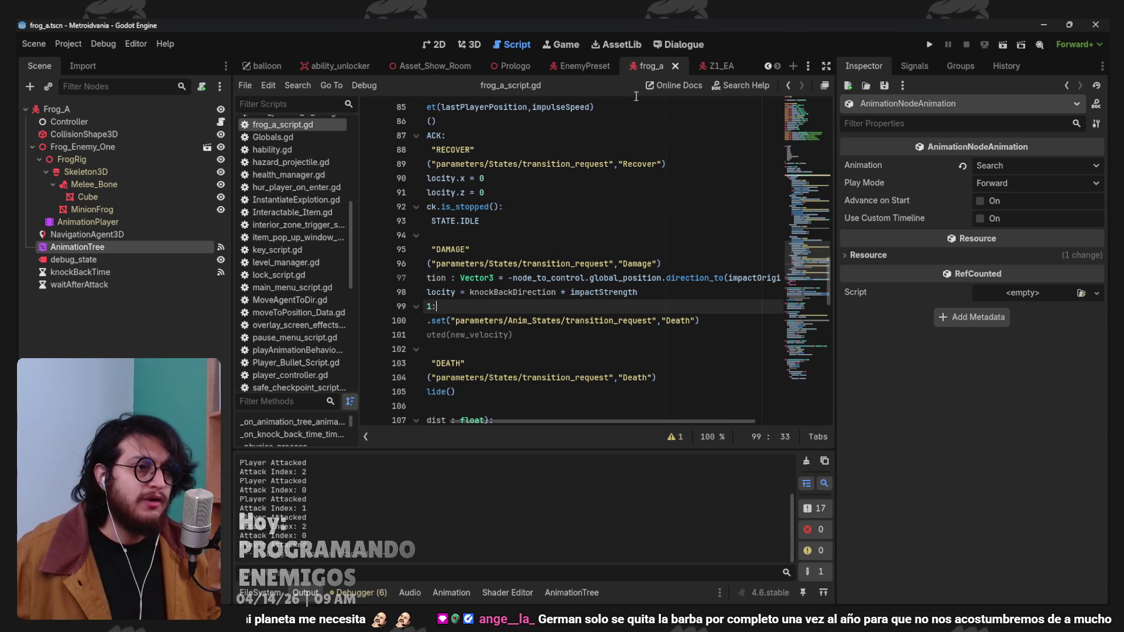
Remove the Transition node's Damage input, connect Search to the Recover input, and move Damage aside.
drag(617, 423, 555, 427)
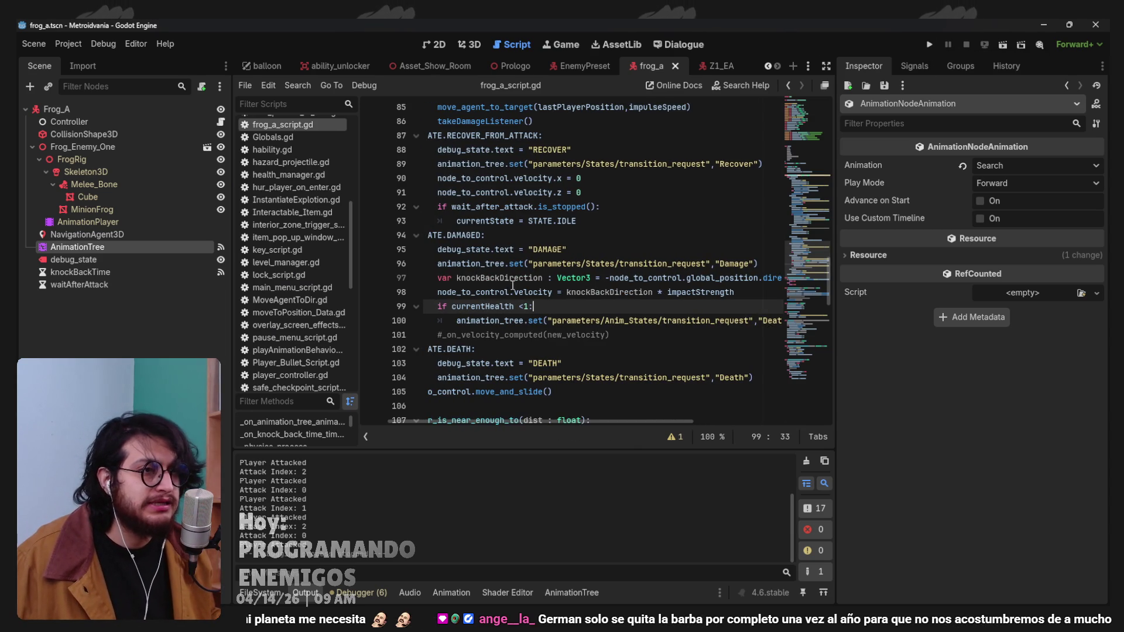
drag(759, 264, 450, 263)
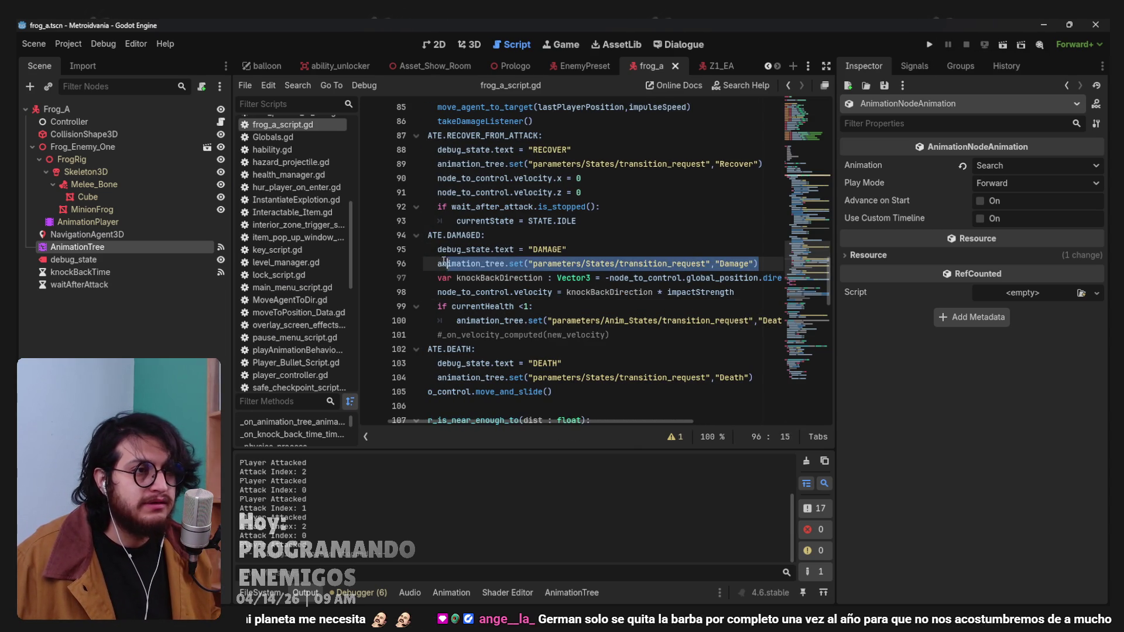
click(571, 593)
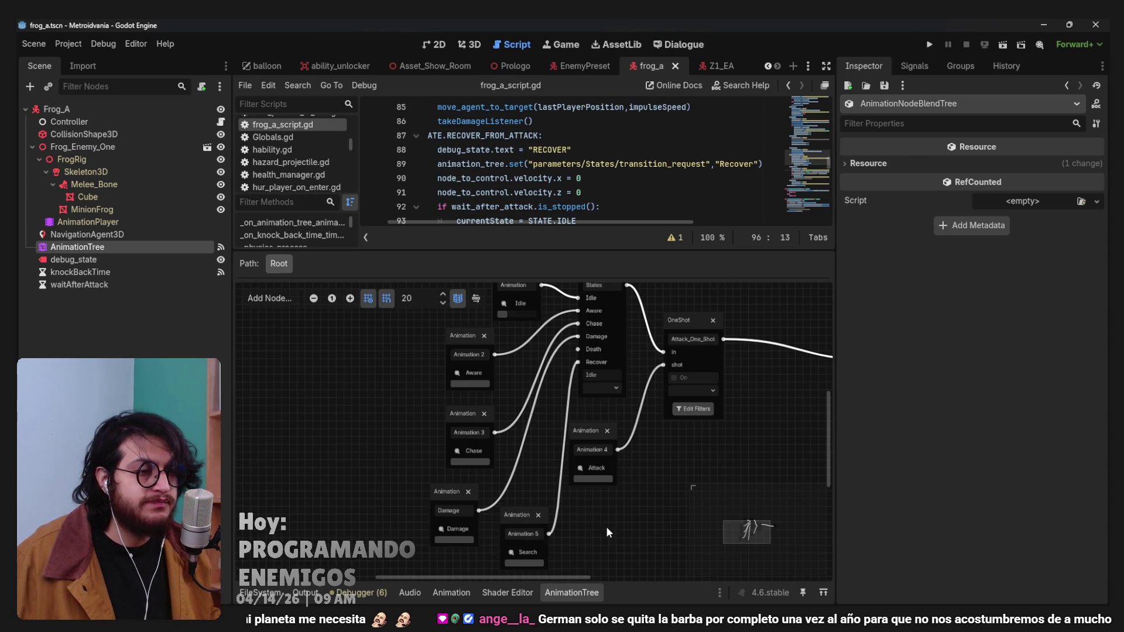
click(514, 324)
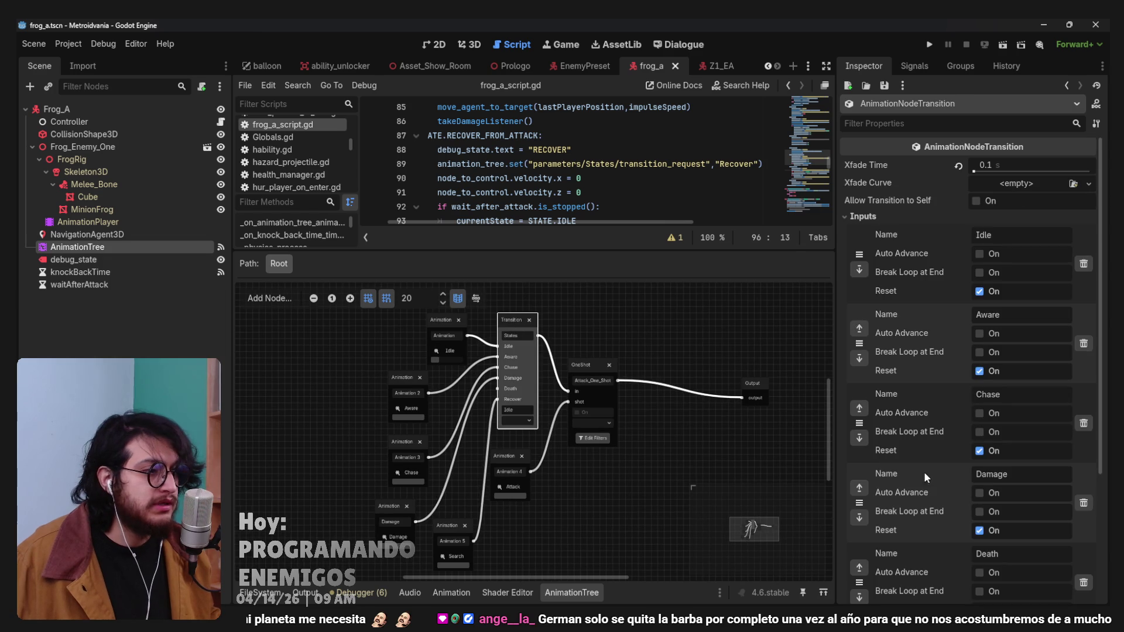
scroll(947, 474, down, 5)
click(1083, 388)
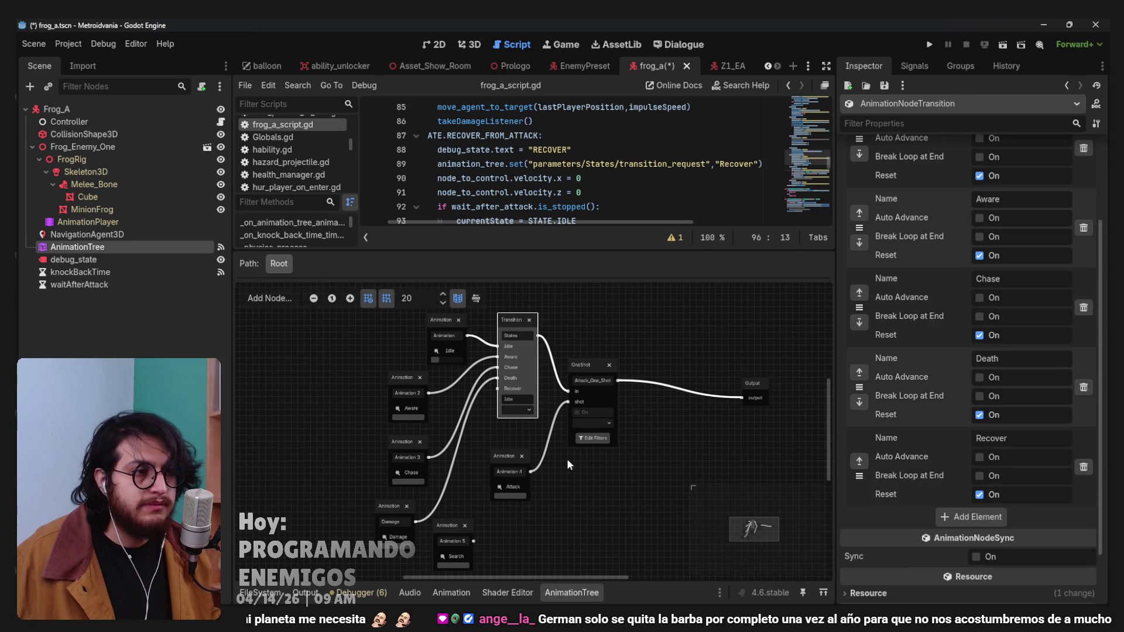
mouse_move(466, 537)
mouse_down()
mouse_move(466, 494)
mouse_move(481, 508)
mouse_move(475, 550)
mouse_up()
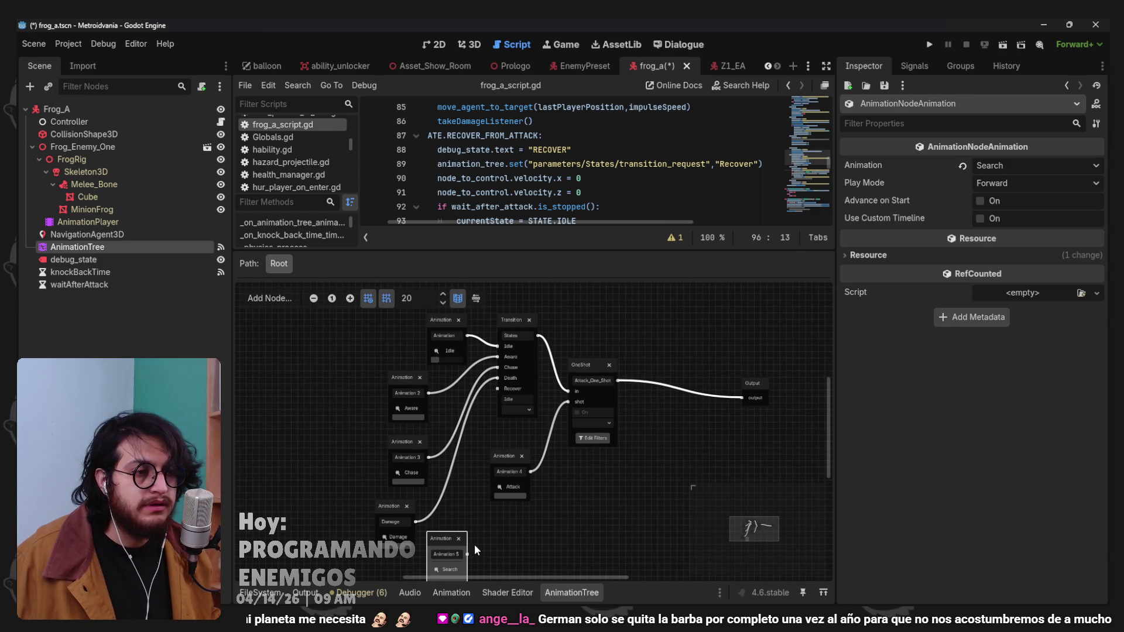
mouse_move(500, 401)
mouse_down()
mouse_move(497, 386)
mouse_move(474, 438)
mouse_up()
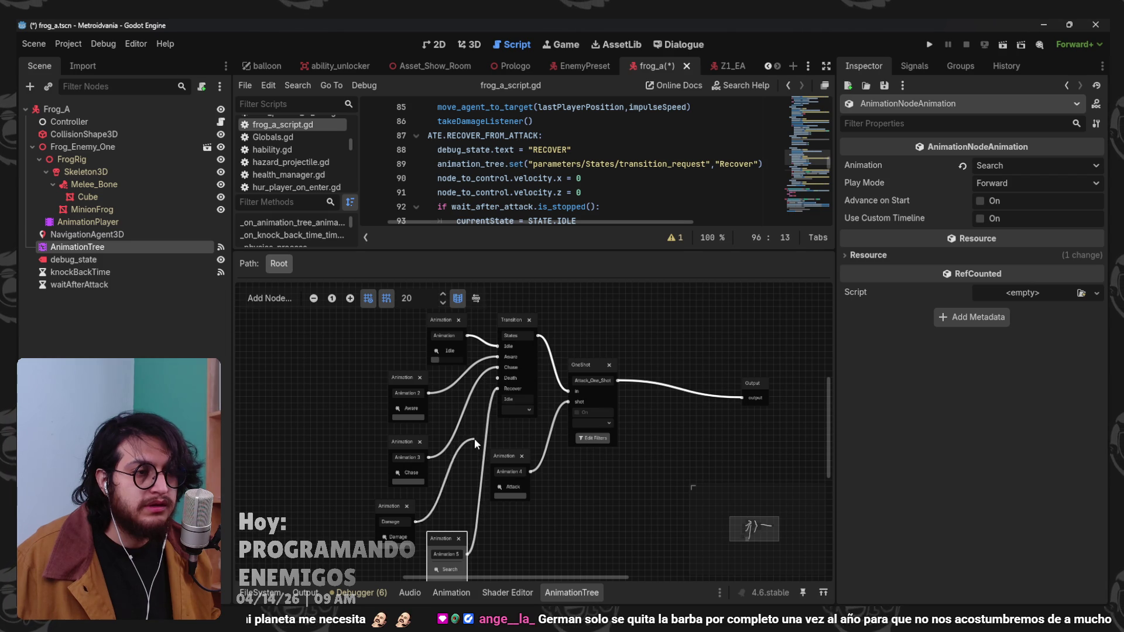
mouse_move(391, 504)
mouse_down()
mouse_move(603, 508)
mouse_move(648, 497)
mouse_up()
scroll(518, 431, right, 5)
Add a OneShot node named Damage_OneShot fed by Attack_One_Shot and Damage into Output, and save.
right_click(646, 383)
key(Escape)
drag(596, 370, 573, 420)
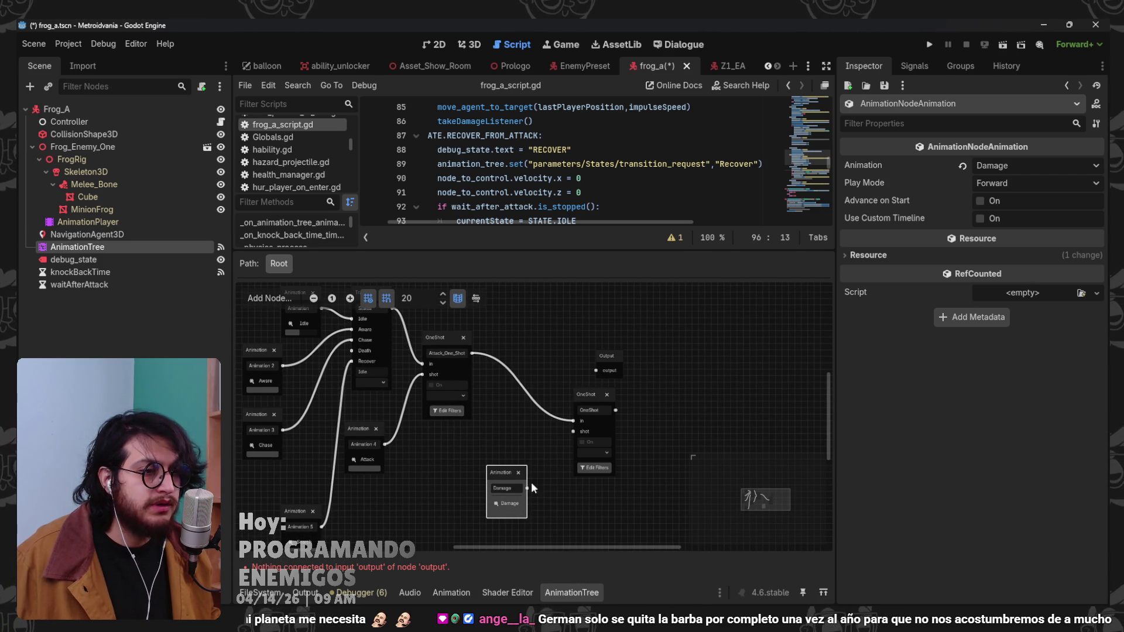
mouse_move(529, 486)
mouse_down()
mouse_move(573, 431)
mouse_move(595, 370)
mouse_up()
double_click(590, 410)
text(Dama)
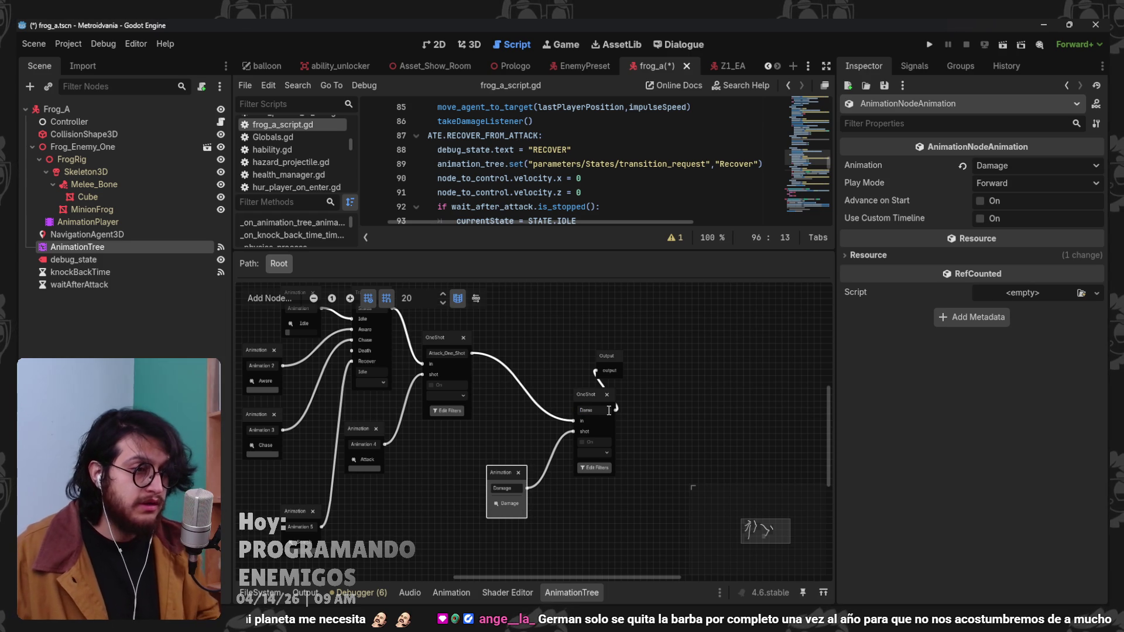
text(ge_OneShot)
key(Return)
key(ctrl+s)
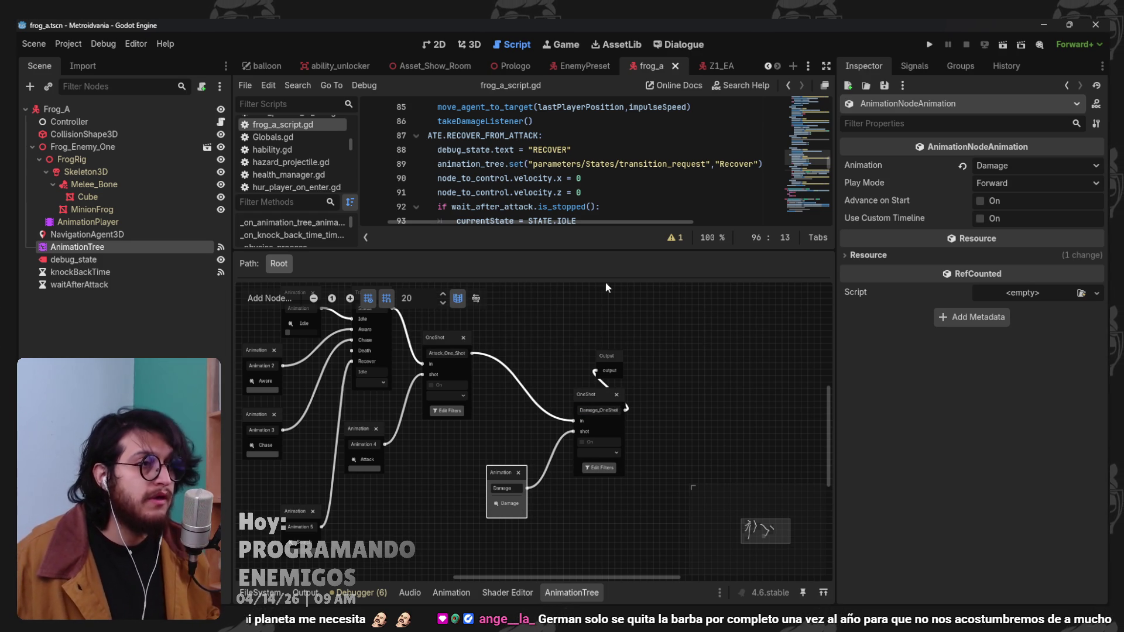
click(564, 590)
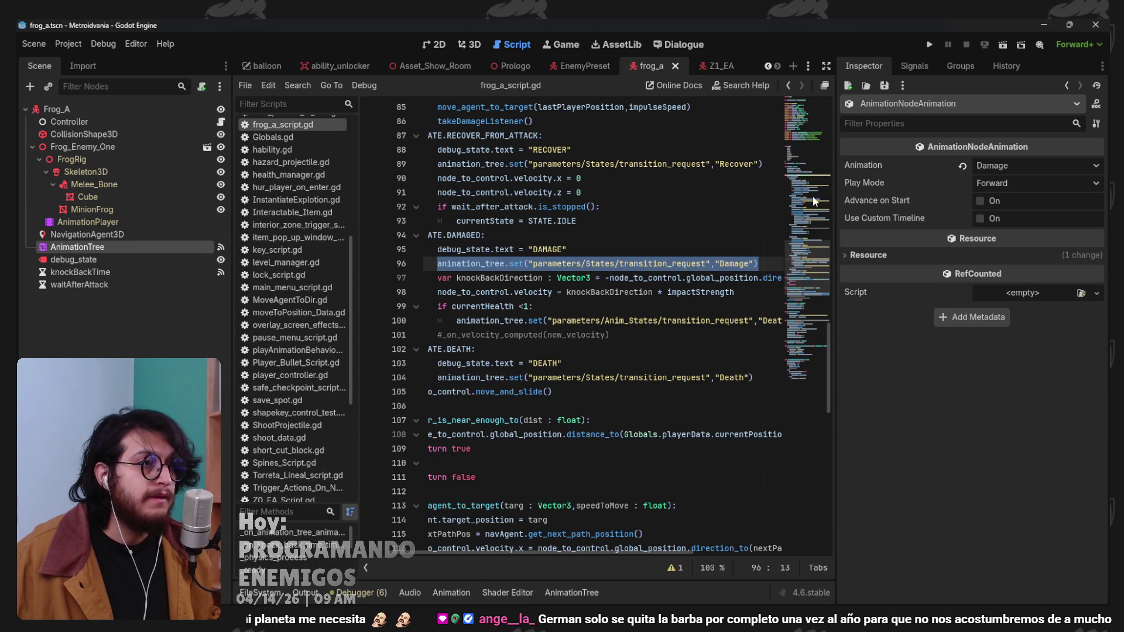
Replace the Damage transition request with the Damage_OneShot ONE_SHOT_REQUEST_FIRE request and save.
click(757, 258)
drag(750, 263, 642, 264)
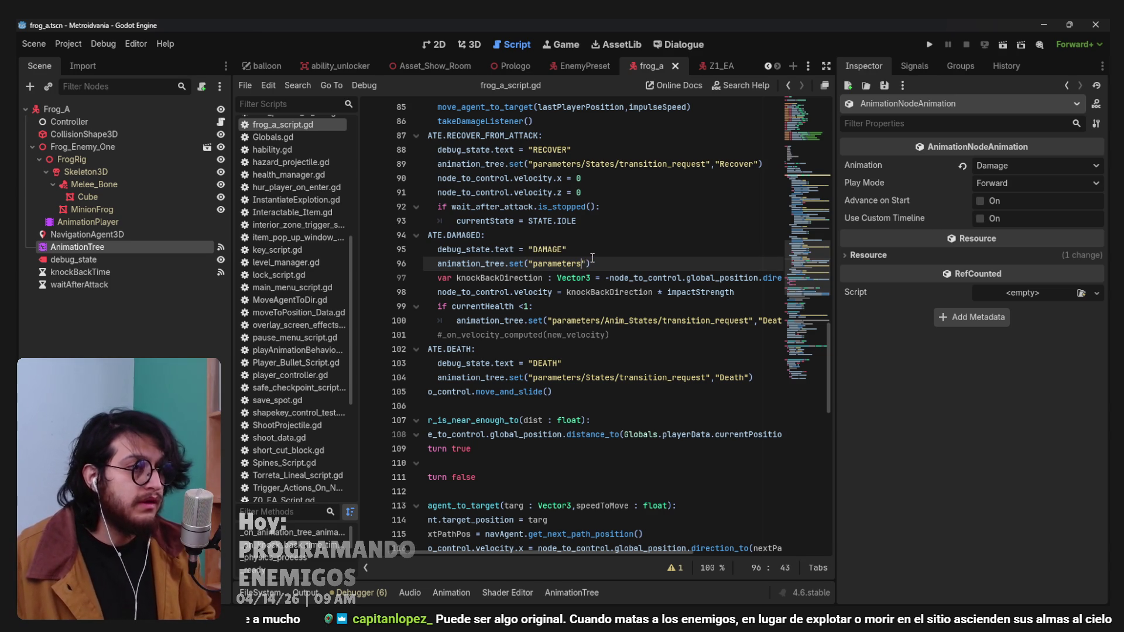
text(/A)
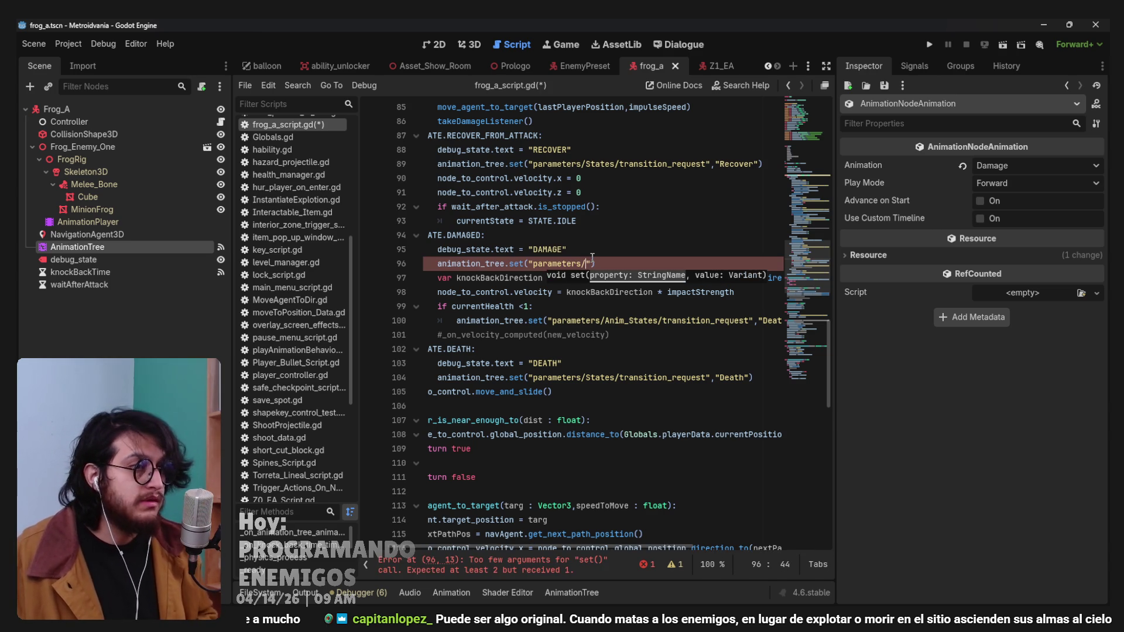
key(ctrl+space)
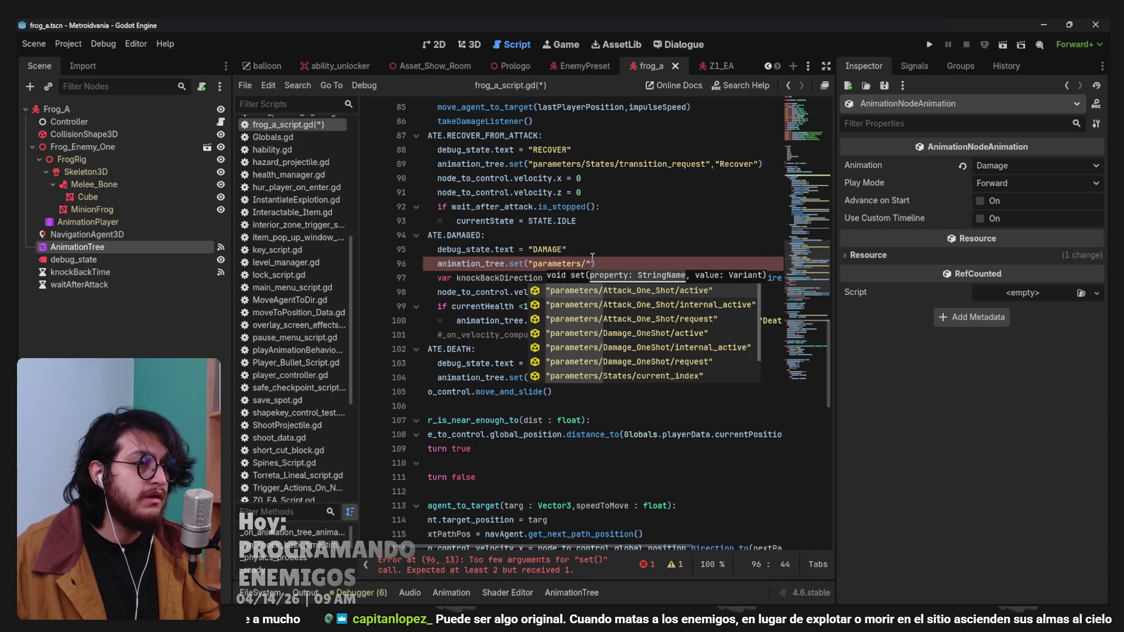
key(Down)
key(Down)
key(Down)
key(Return)
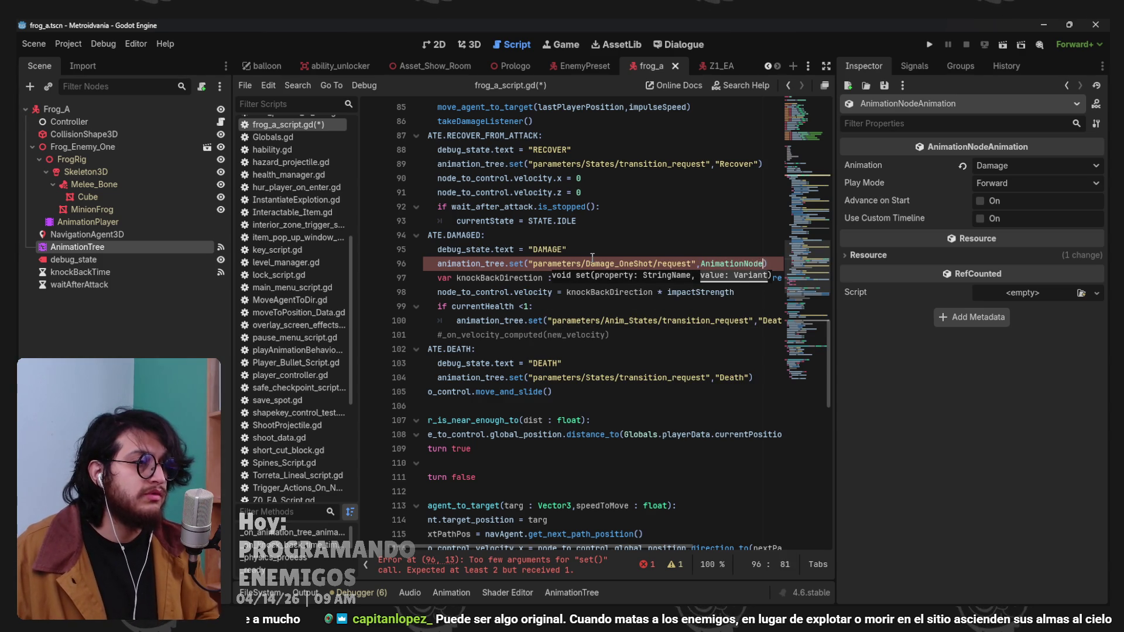
text(eOneShot.RE)
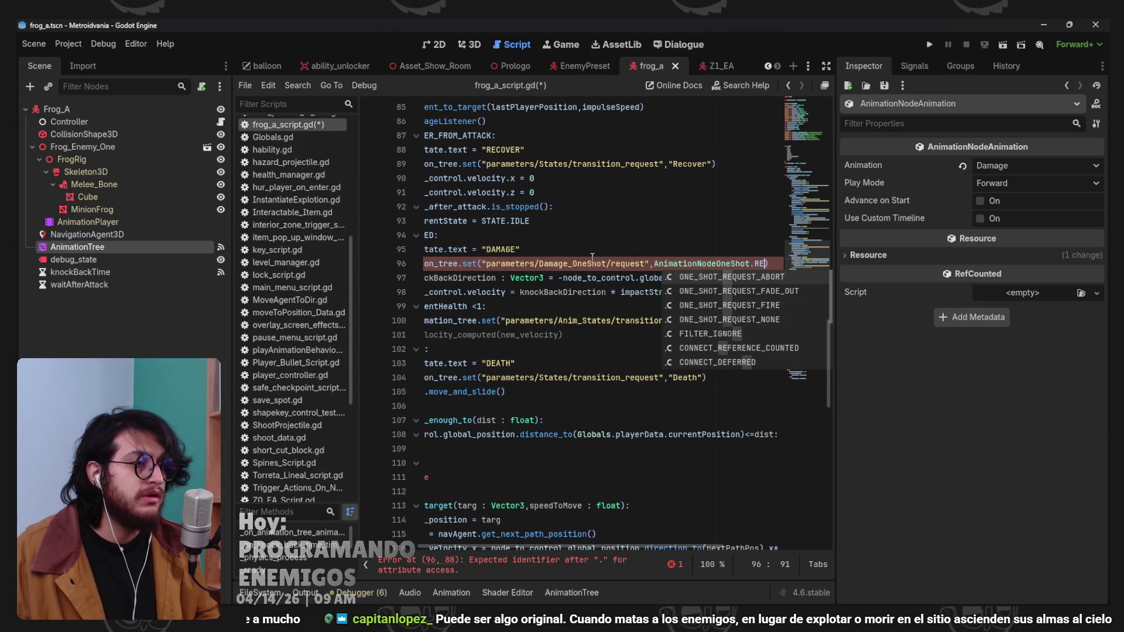
key(Down)
key(Down)
key(Return)
key(ctrl+s)
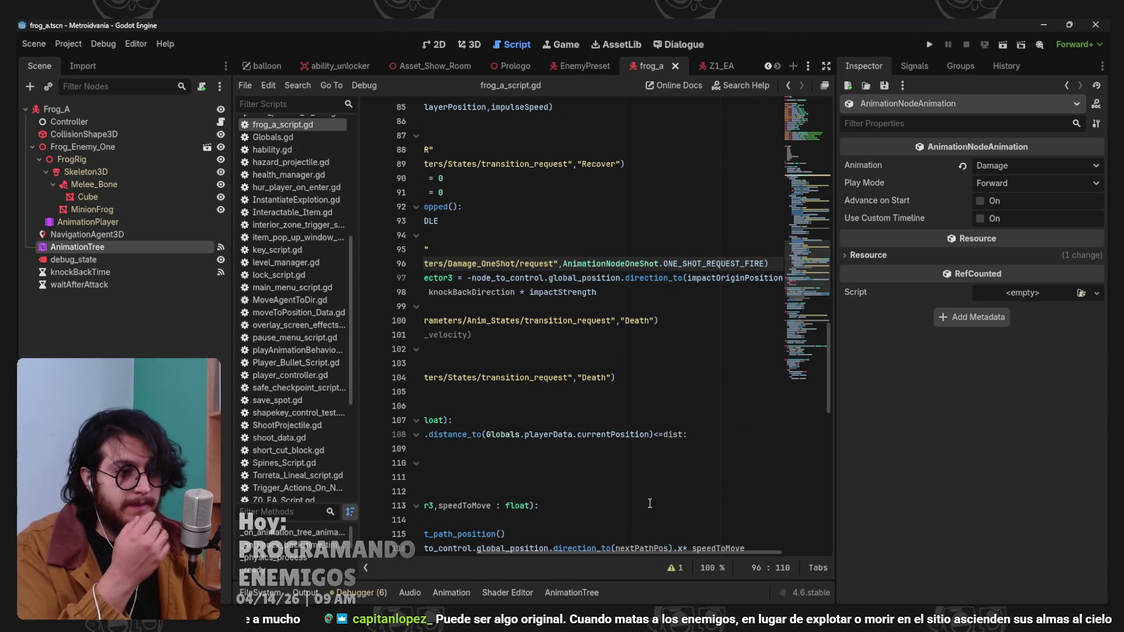
Move the Damage_OneShot request line from the damaged state into takeDamageListener and save.
scroll(585, 552, left, 5)
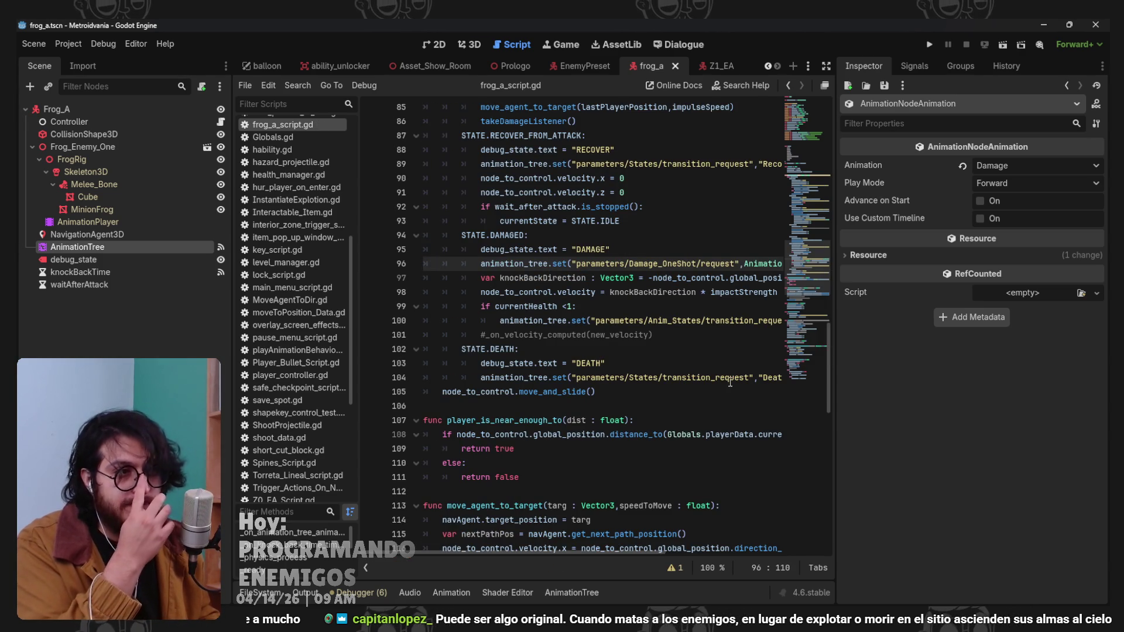
drag(480, 269, 781, 264)
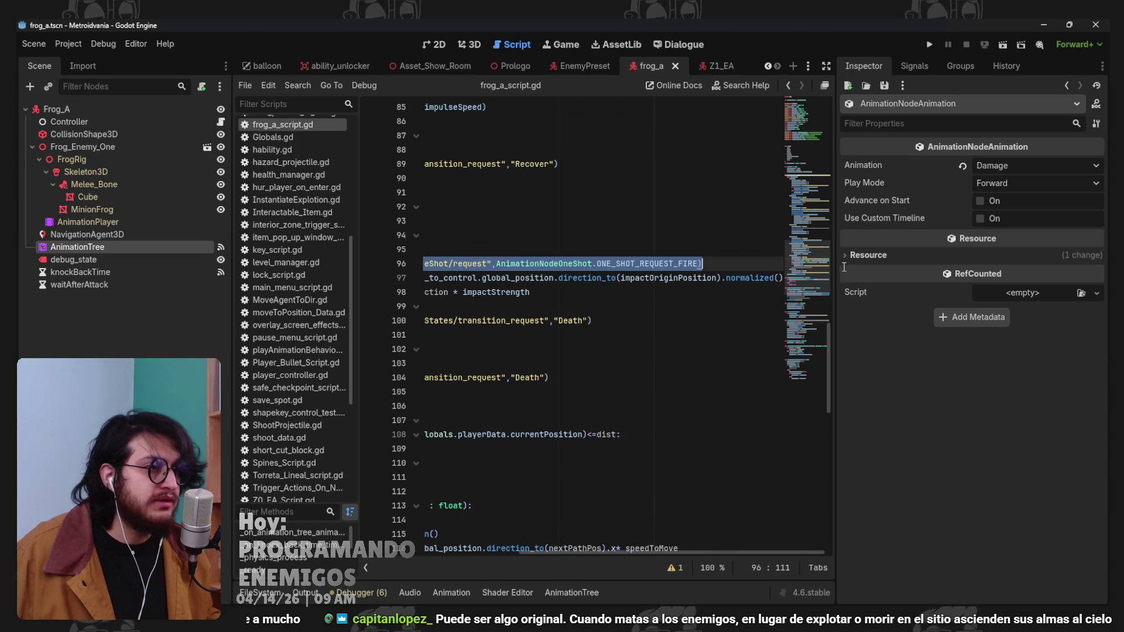
key(BackSpace)
key(BackSpace)
key(BackSpace)
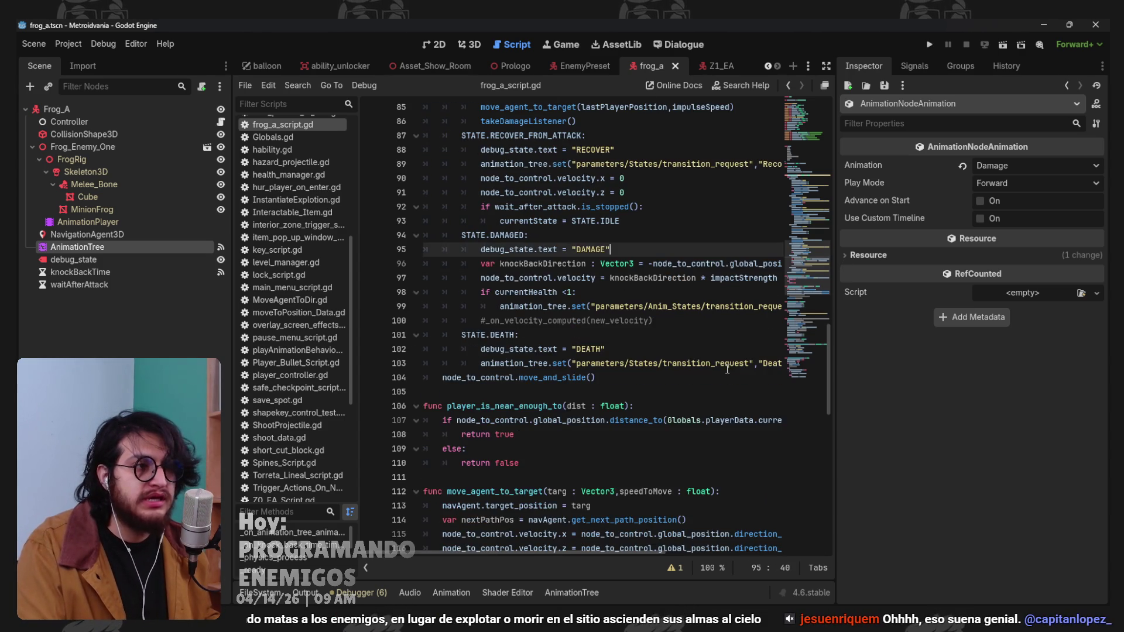
scroll(600, 399, down, 10)
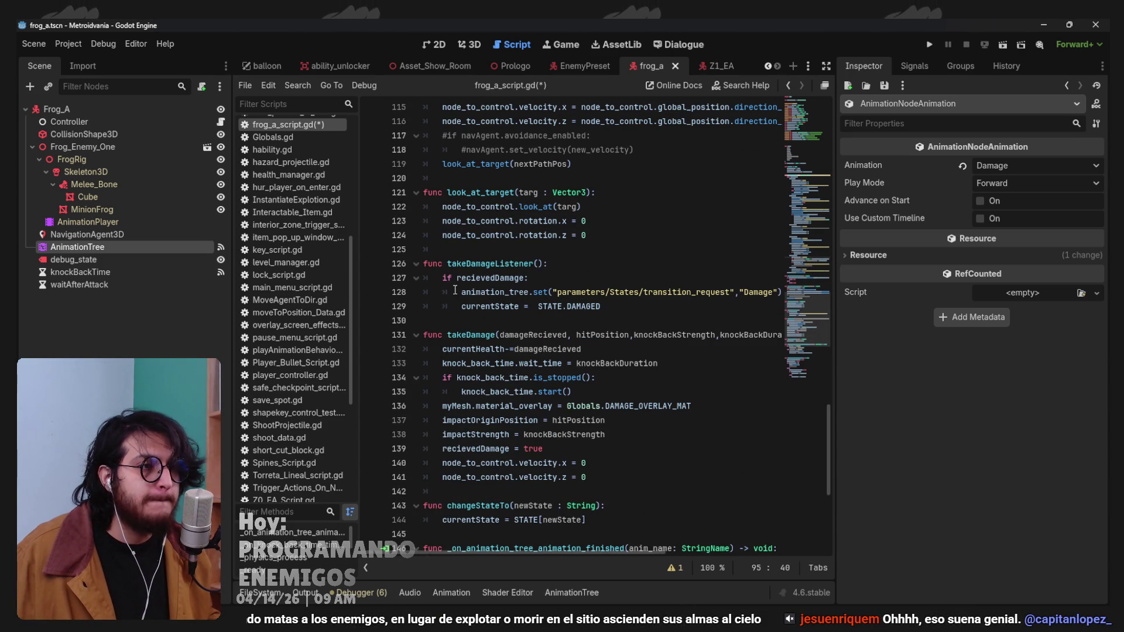
text(animation_tree.set("parameters/Damage_OneShot/request",AnimationNodeOneShot.ONE_SHOT_REQUEST_FIRE))
drag(647, 555, 530, 552)
key(ctrl+s)
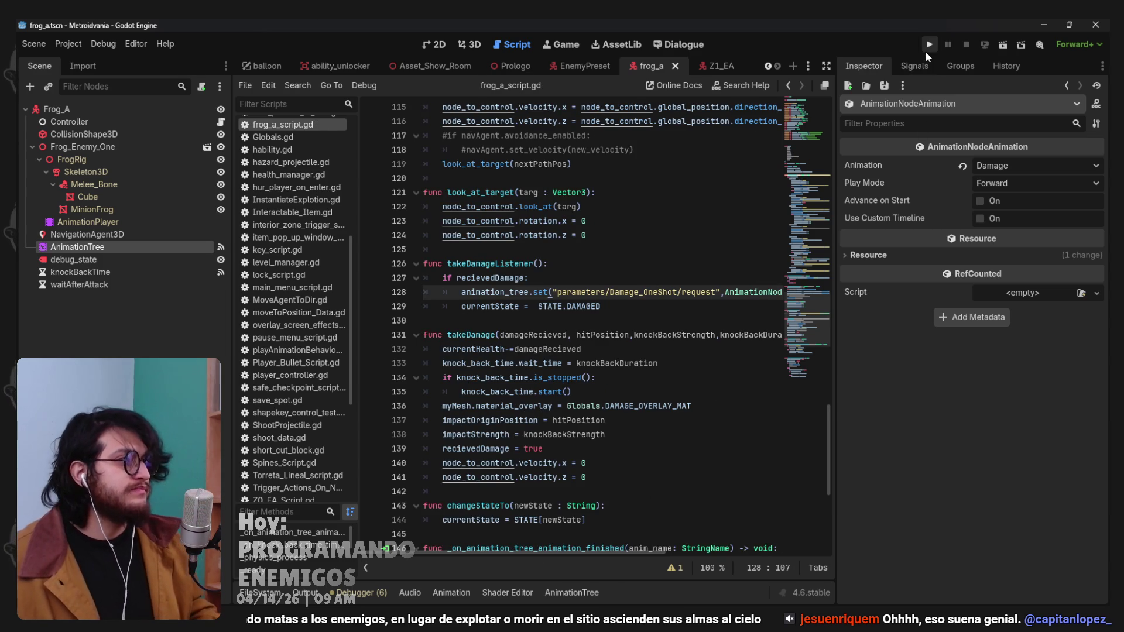
Run the project to playtest the frog's Damage_OneShot change, then stop the game.
click(929, 46)
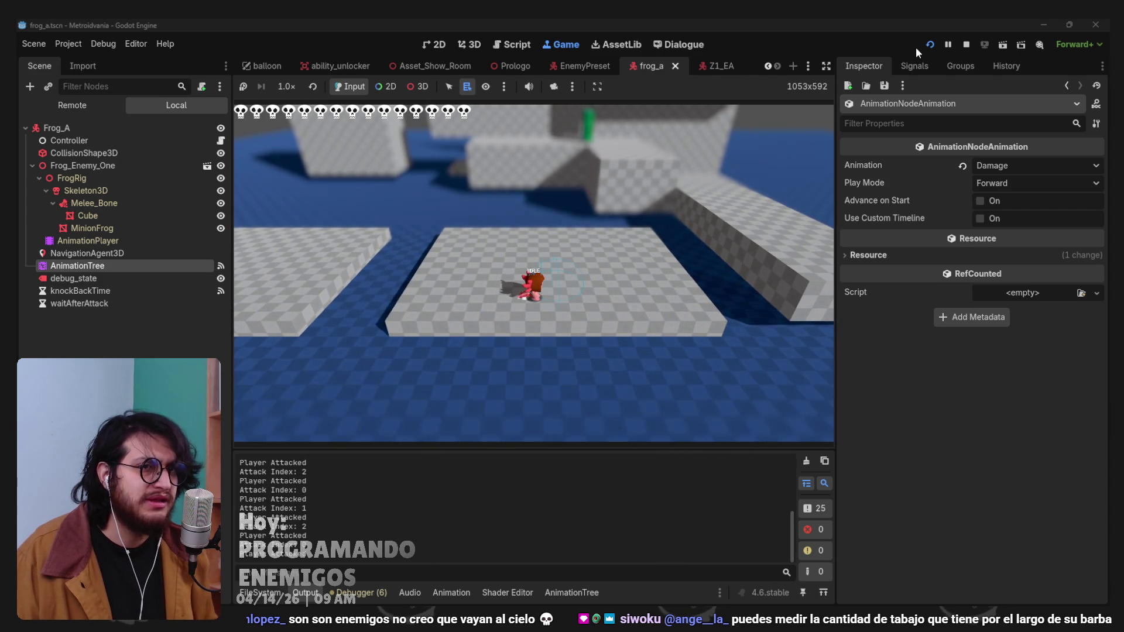
key(F8)
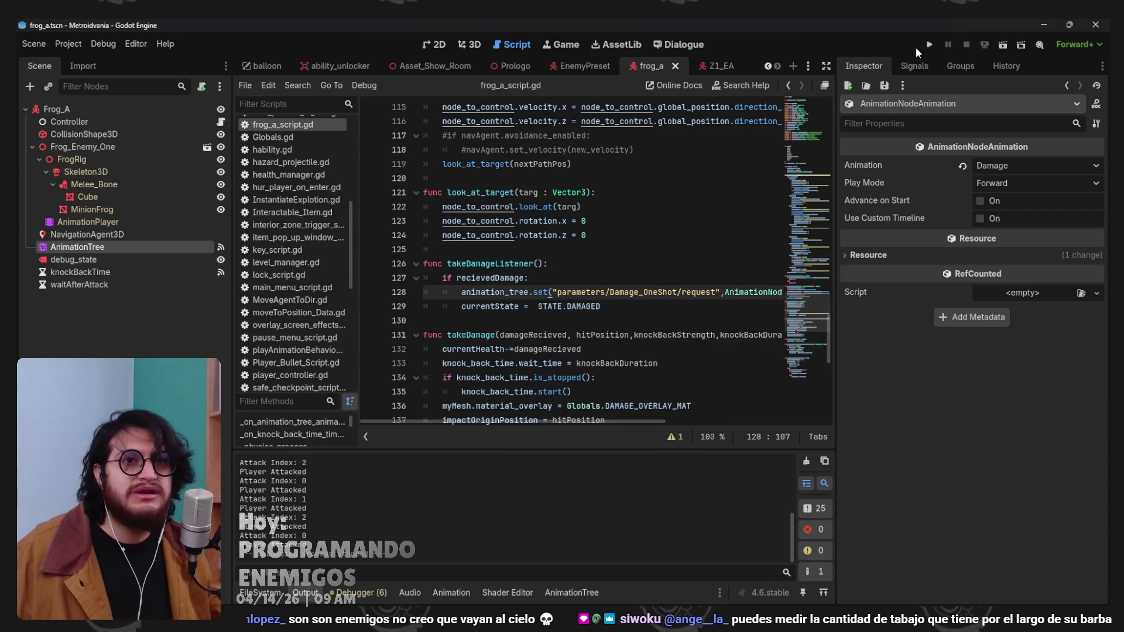
click(637, 178)
scroll(637, 186, up, 15)
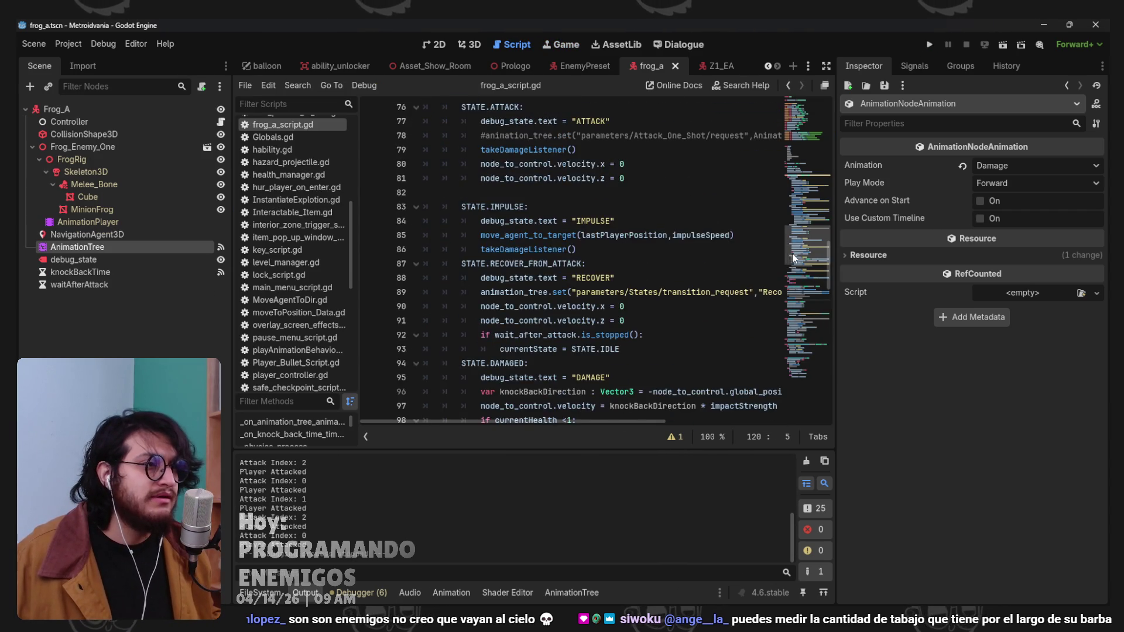
click(615, 235)
click(577, 178)
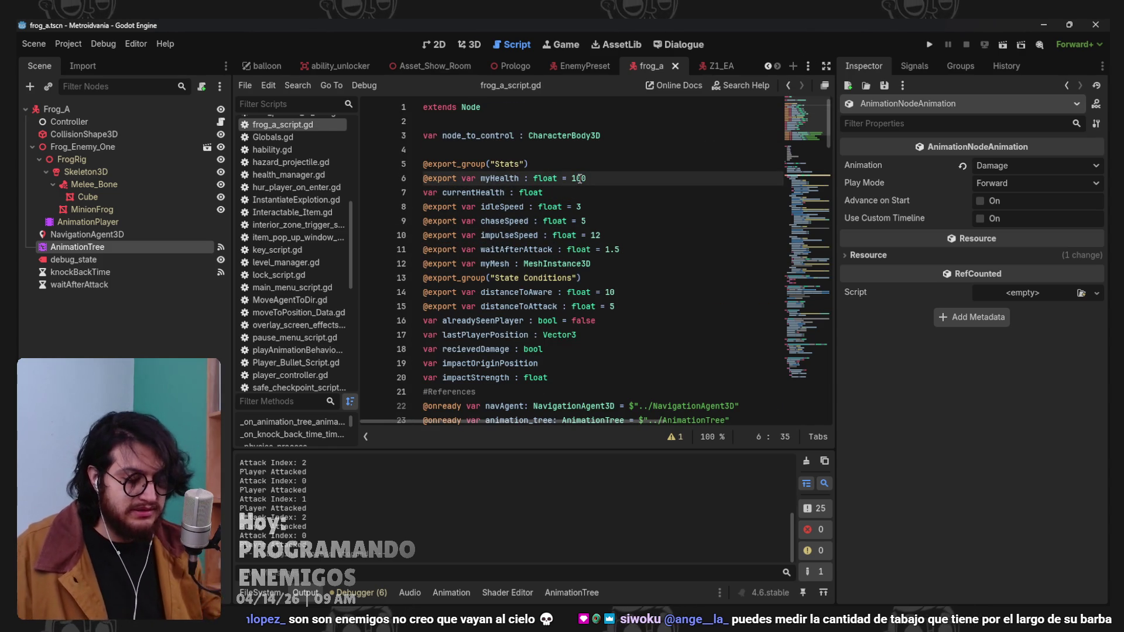
key(F5)
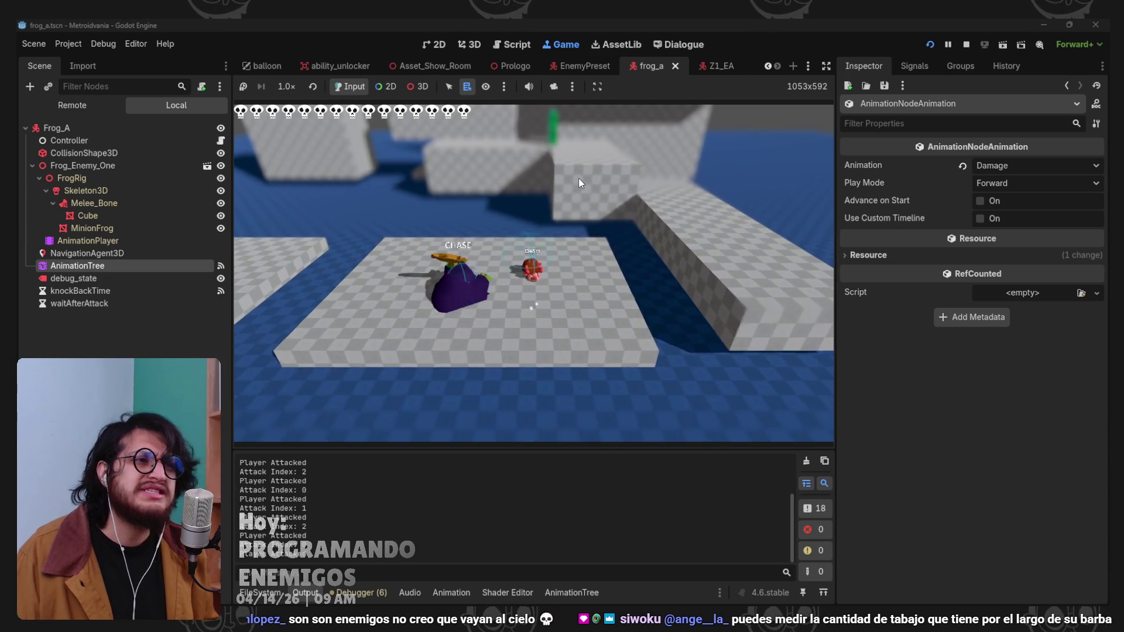
key(F8)
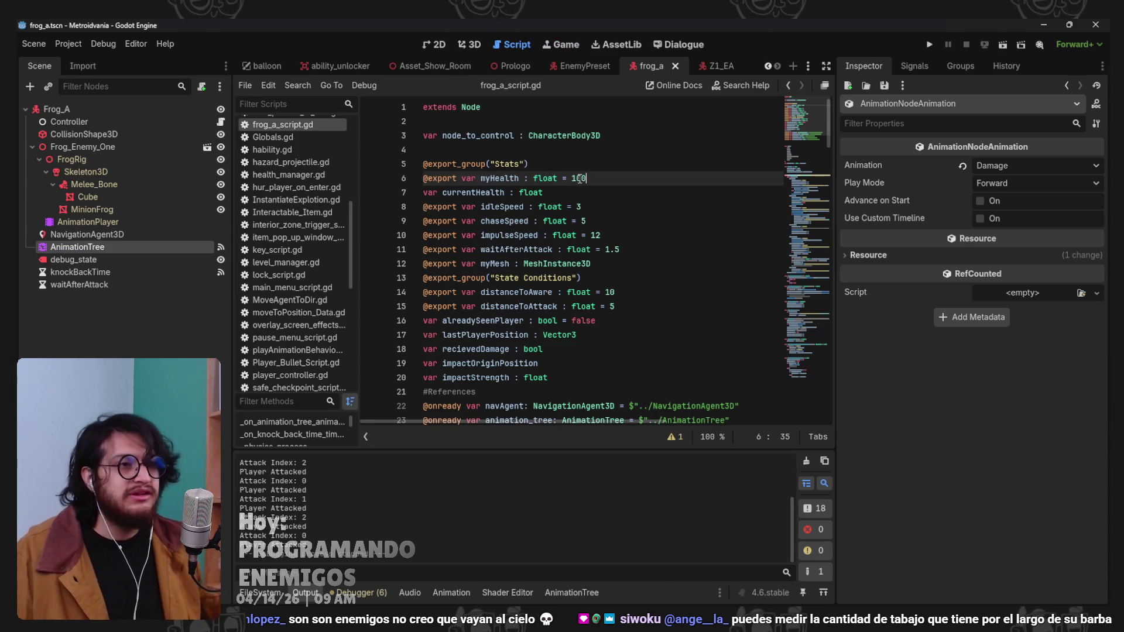
Add takeDamageListener() under the RECOVER debug line in RECOVER_FROM_ATTACK, then playtest and stop the game.
scroll(574, 223, down, 15)
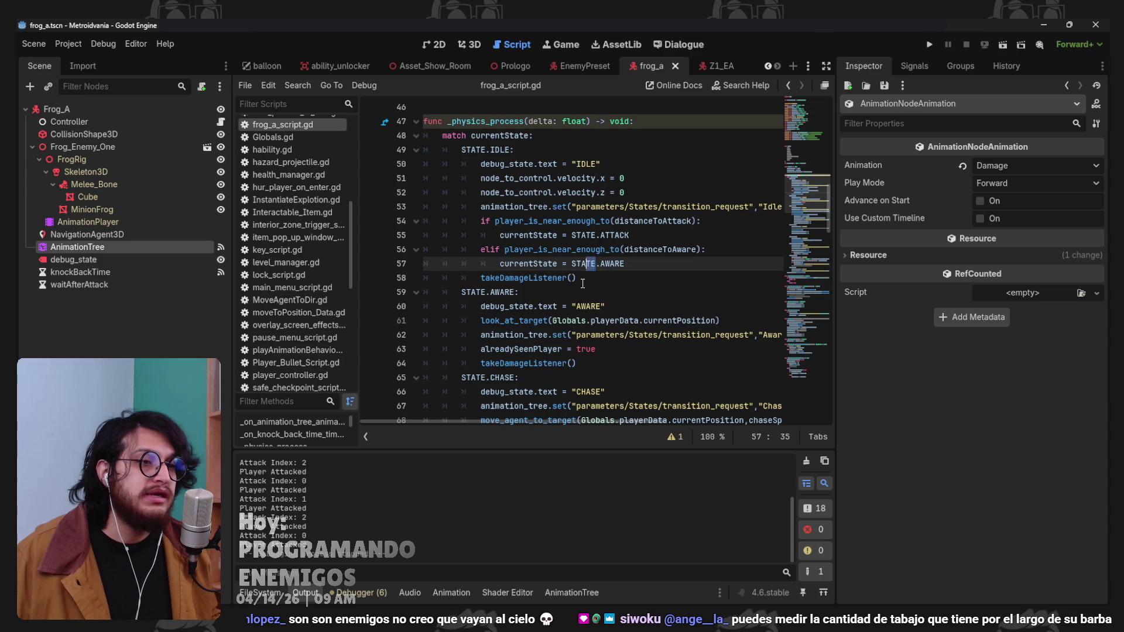
click(583, 284)
scroll(644, 316, down, 12)
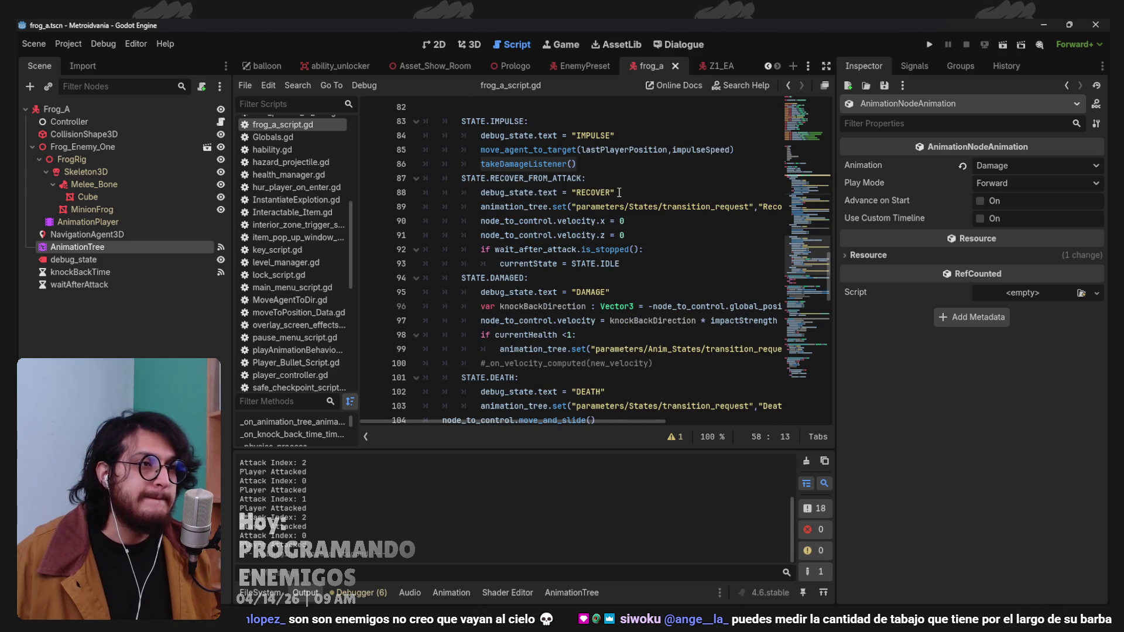
key(Return)
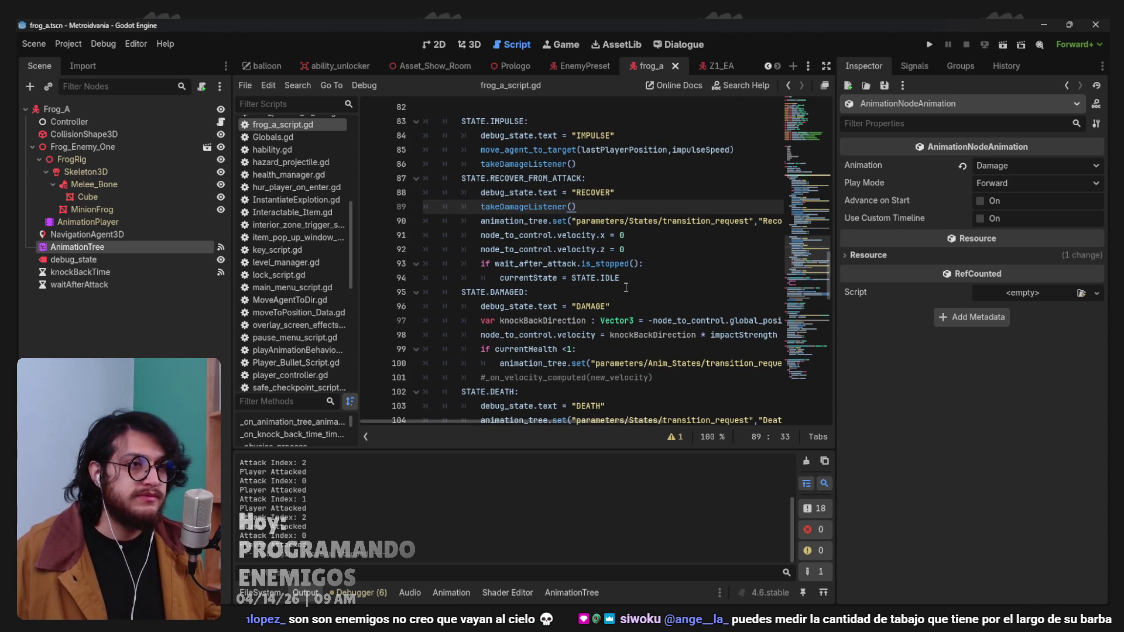
key(F5)
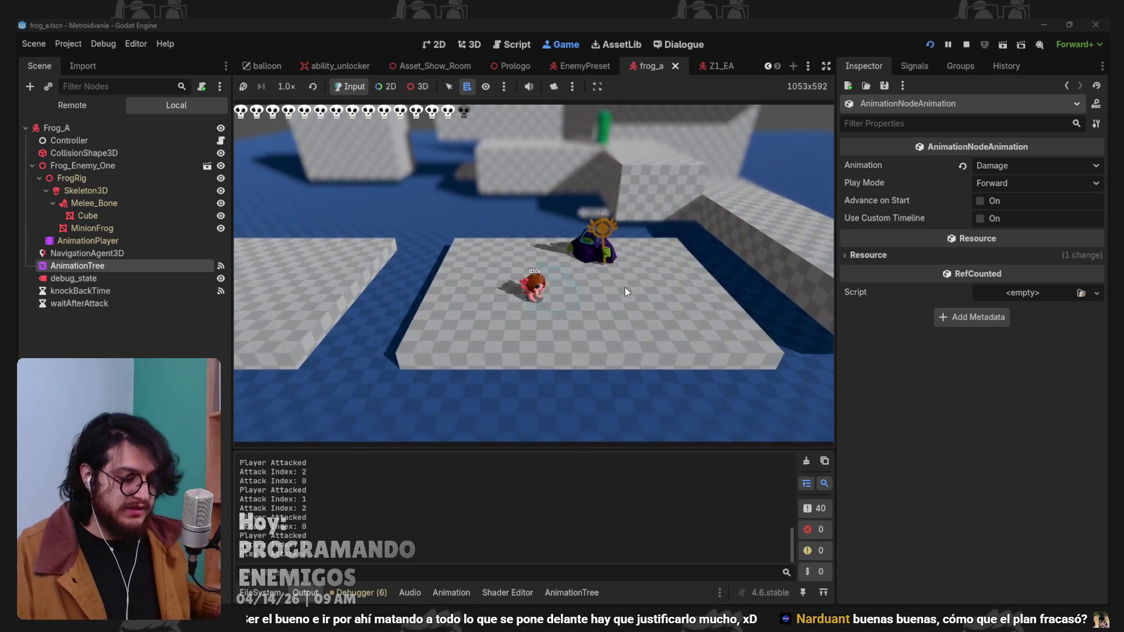
key(F8)
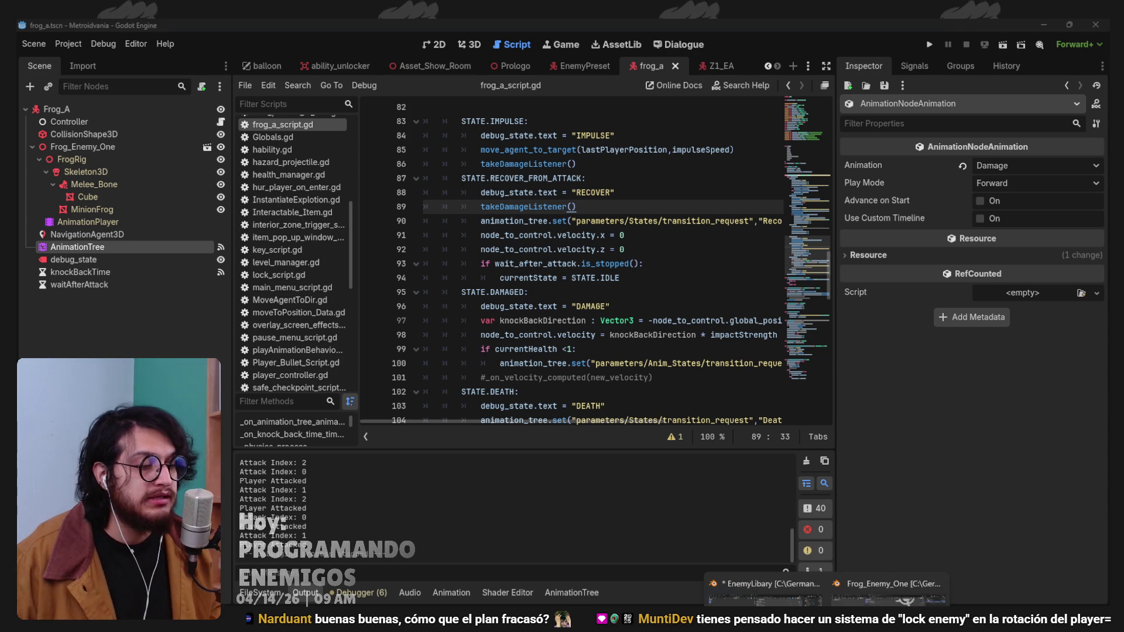
In Blender, assign the Attack action to the frog rig and preview its playback.
click(889, 559)
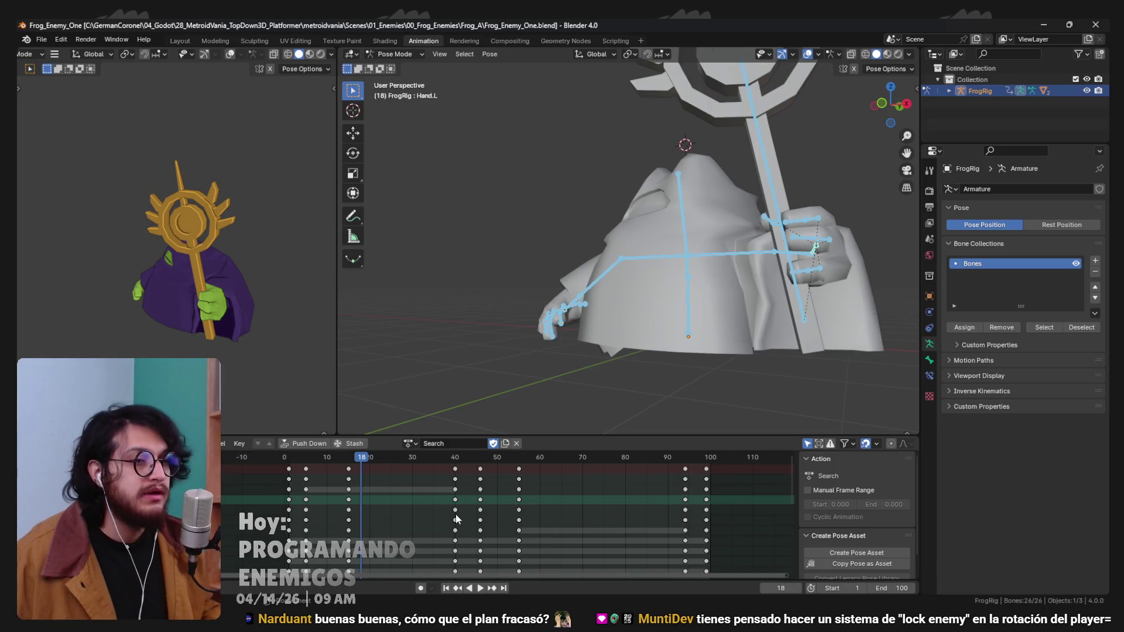
click(408, 444)
click(422, 463)
click(289, 462)
key(space)
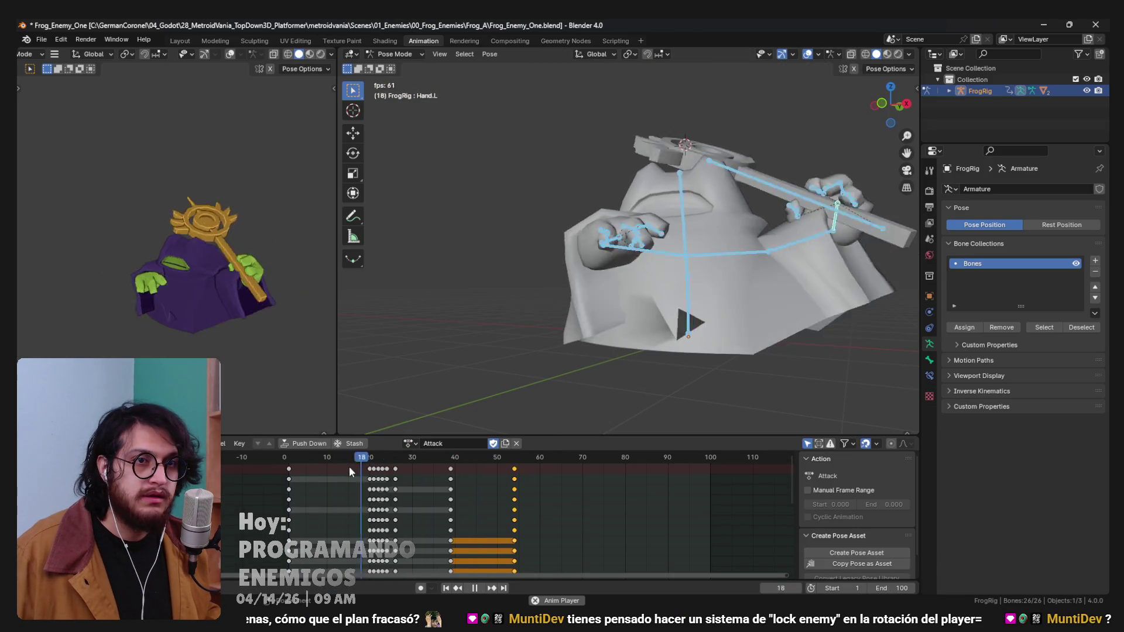
key(space)
key(ctrl+shift+space)
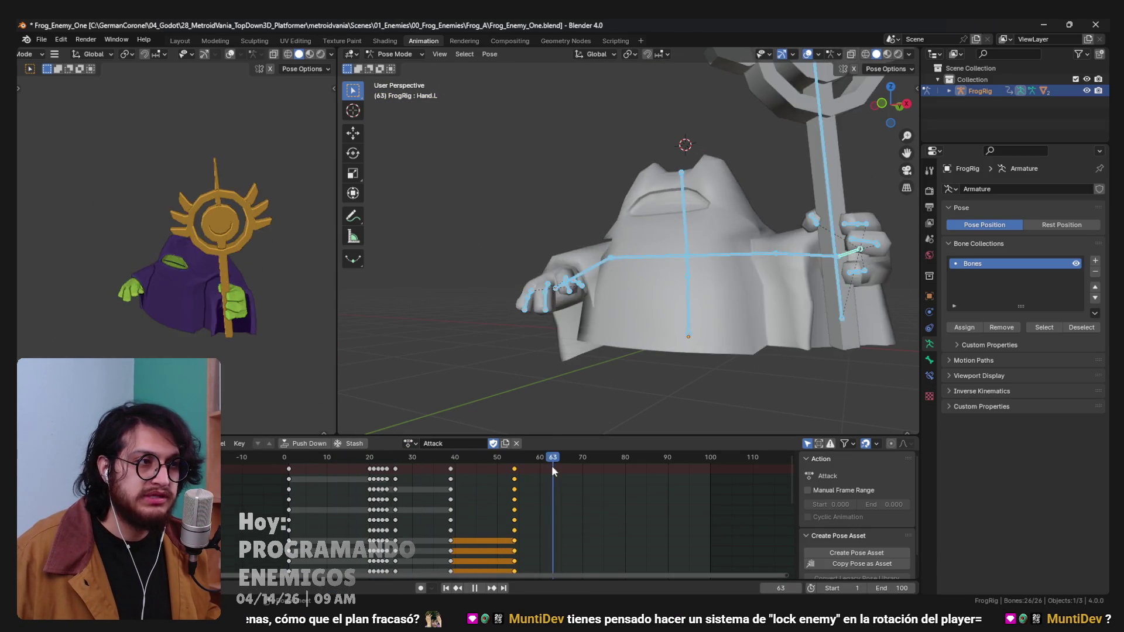
key(space)
Shift the later Attack keyframes later in time and preview the new timing.
drag(632, 510, 363, 460)
key(g)
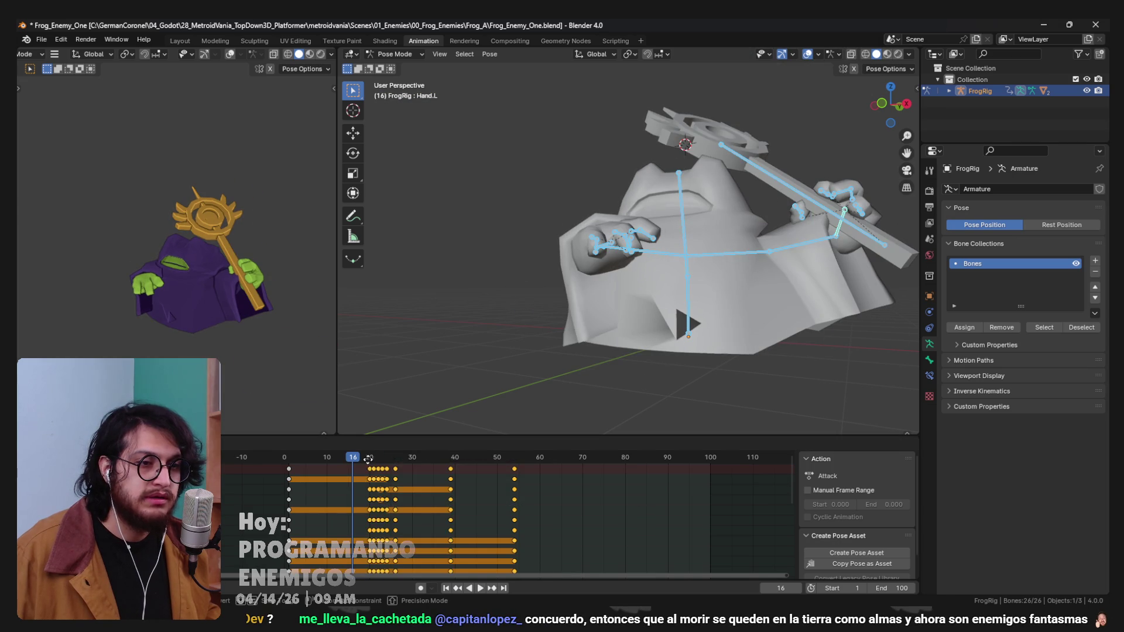
click(413, 463)
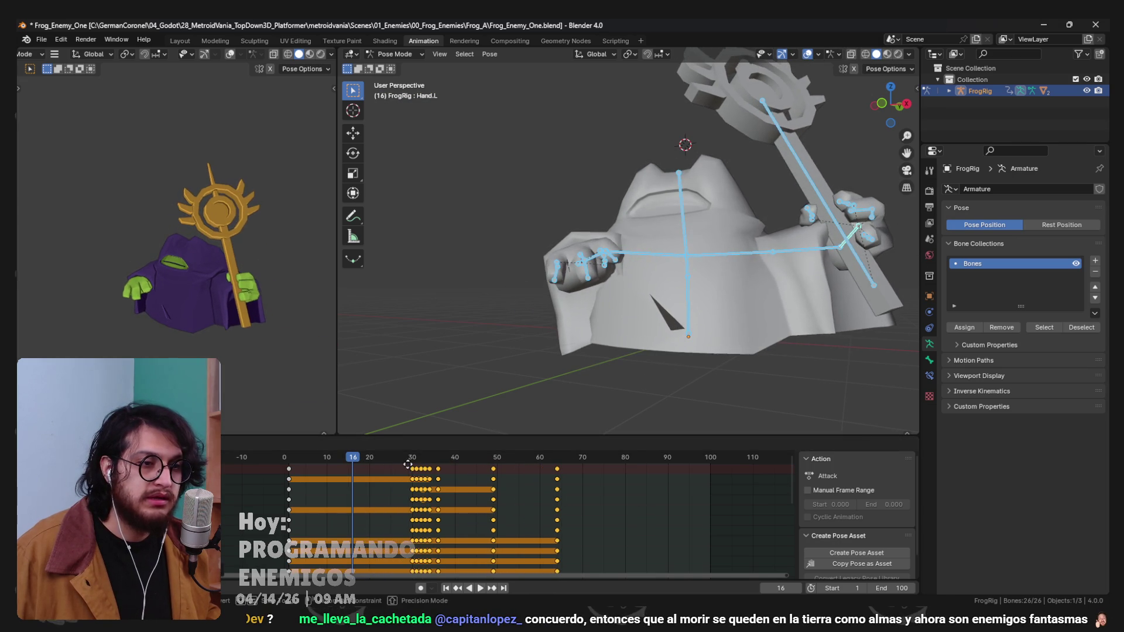
key(space)
key(space)
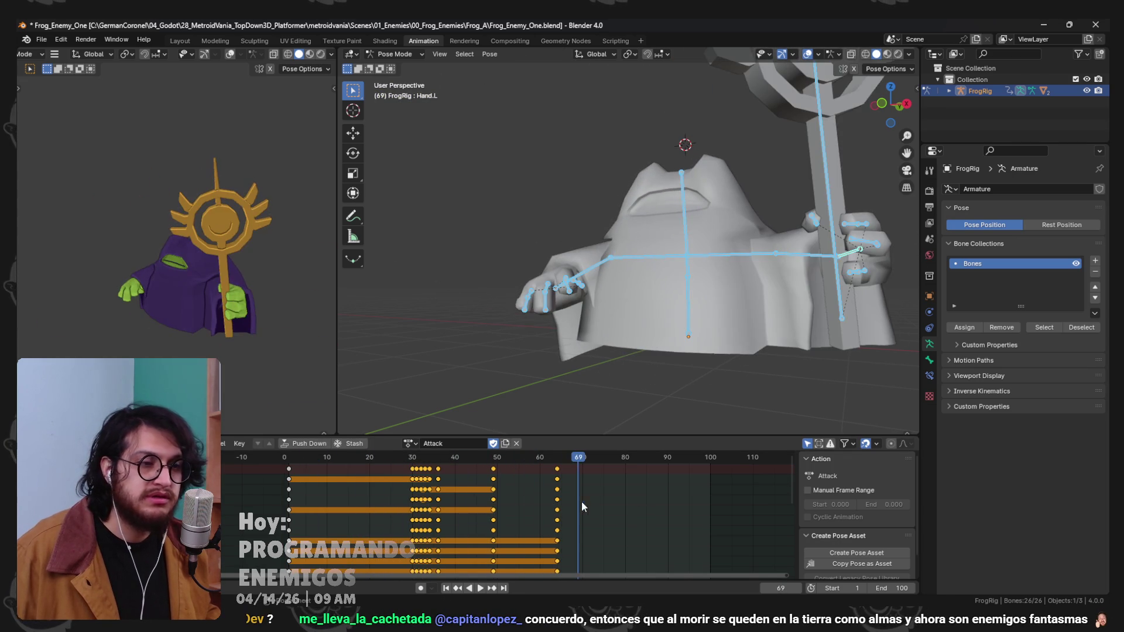
key(space)
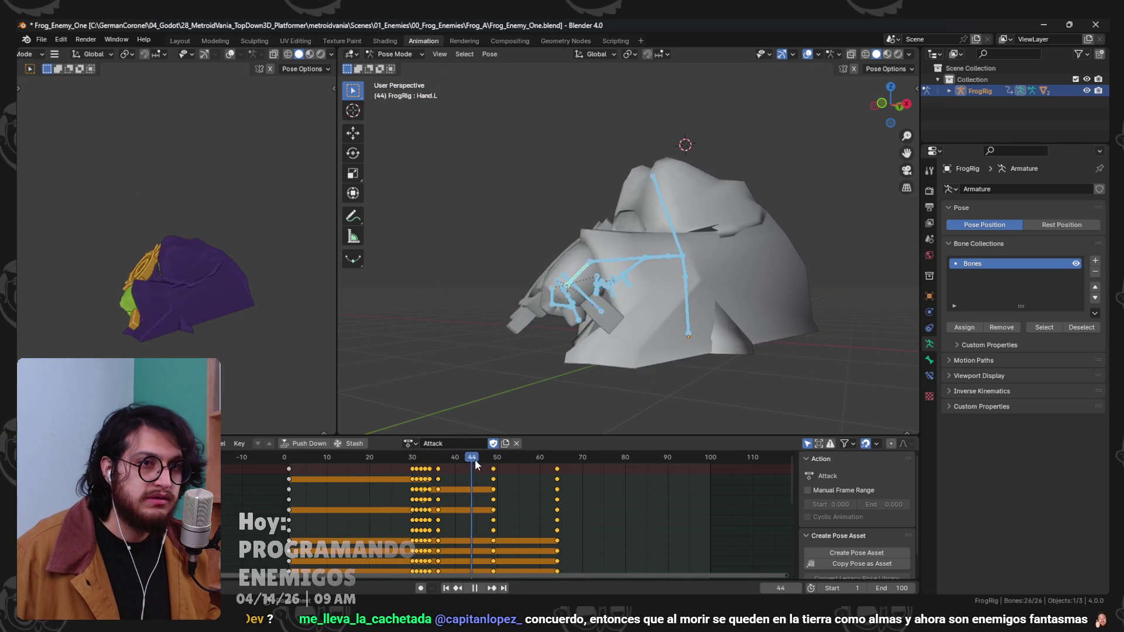
key(space)
Compress the post-wind-up Attack keys toward frame 36 and preview the result.
drag(594, 503, 402, 457)
click(438, 456)
key(s)
click(520, 504)
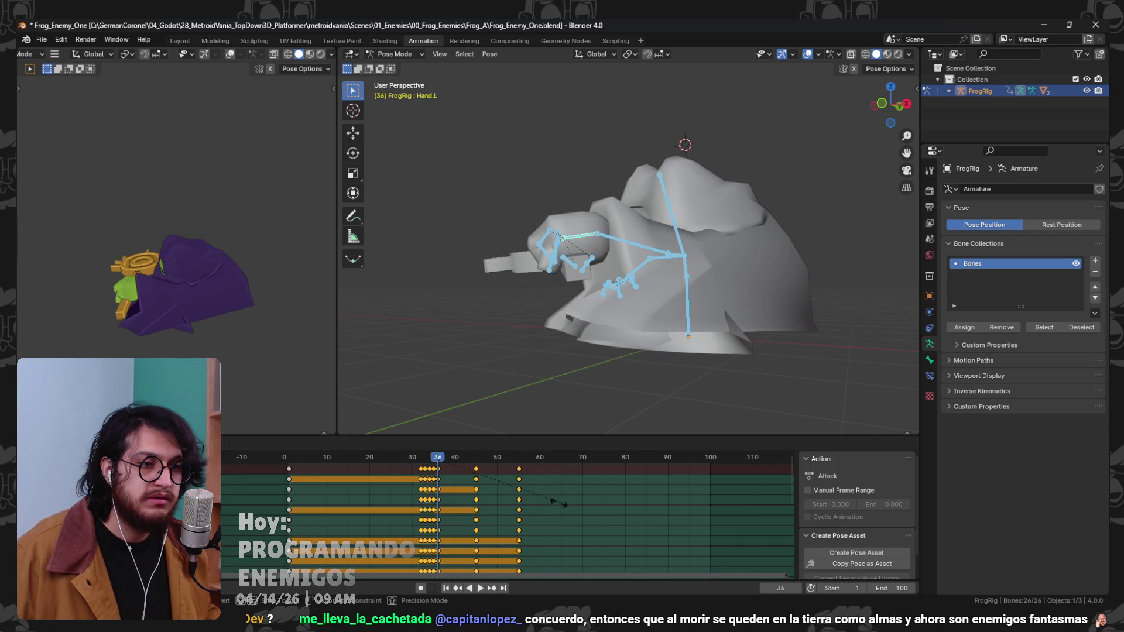
key(space)
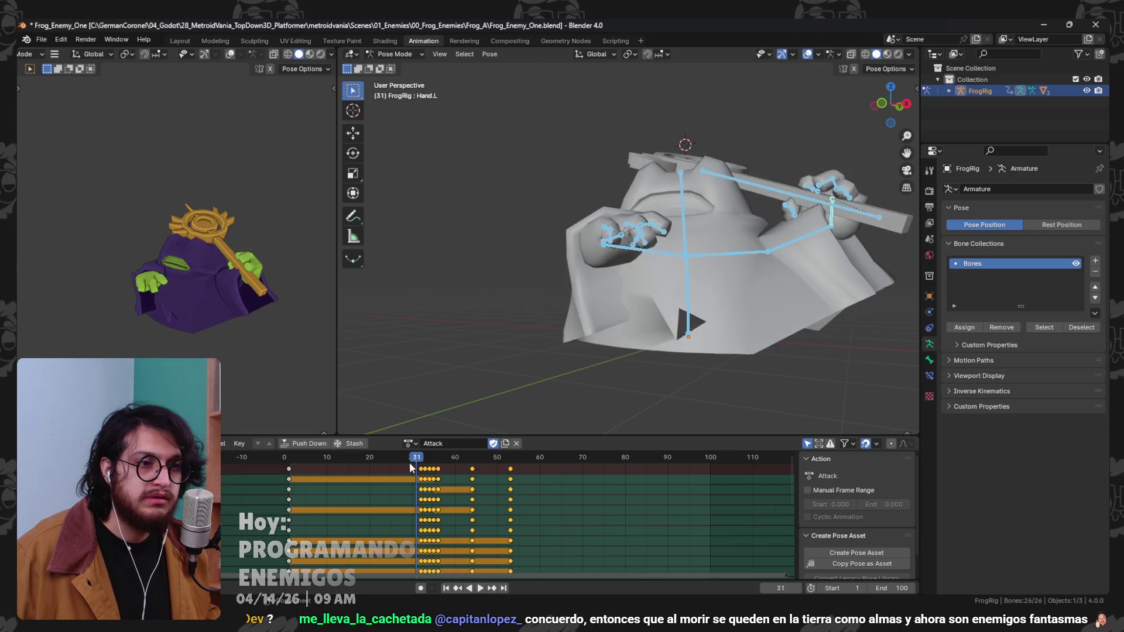
key(Escape)
Redo the key scaling toward frame 36 and review the retimed swing up to frame 40.
key(ctrl+z)
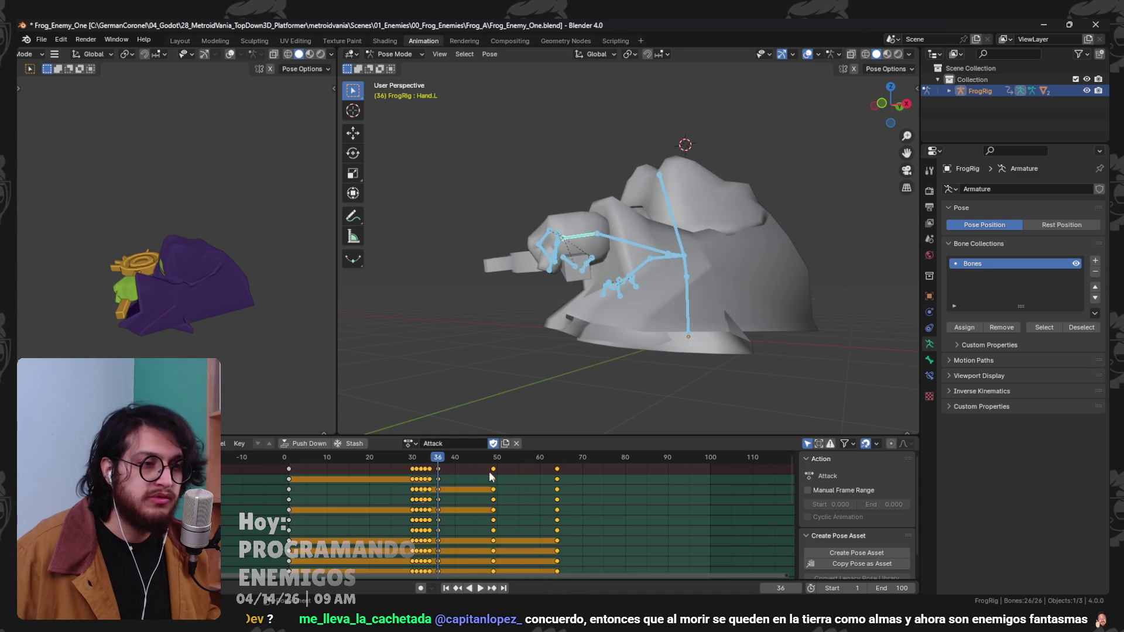
key(s)
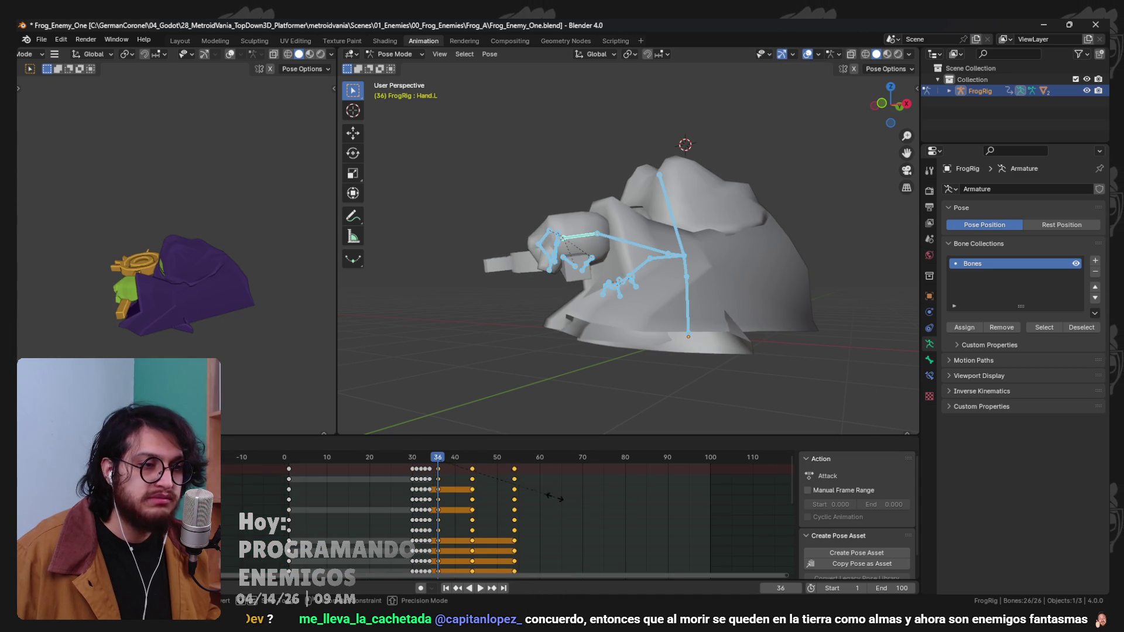
click(537, 502)
key(space)
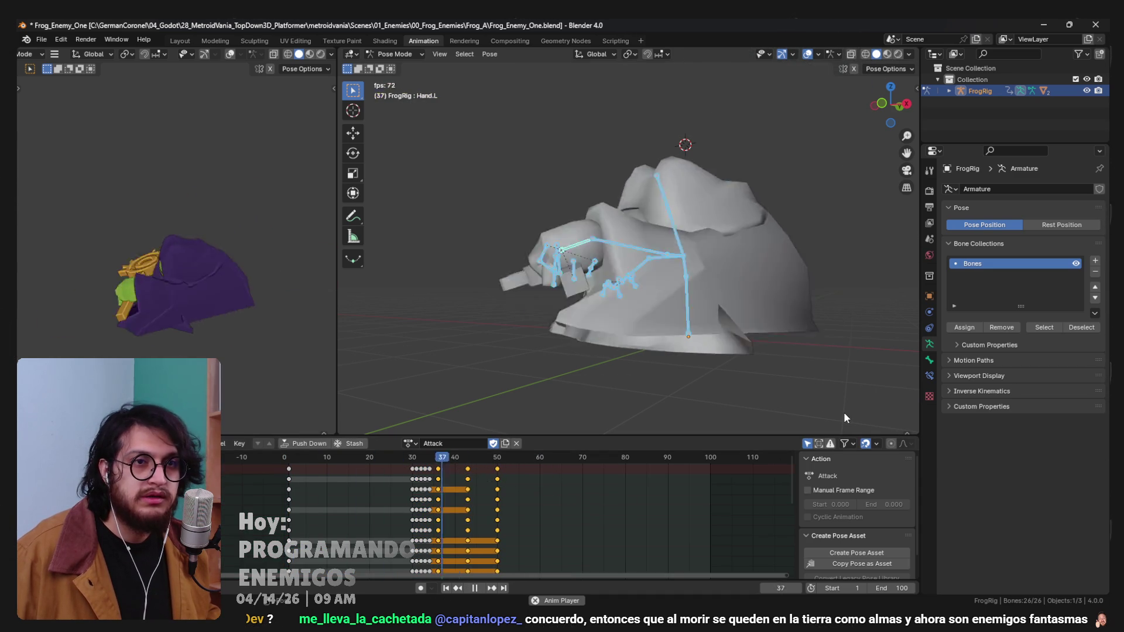
key(ctrl+z)
key(space)
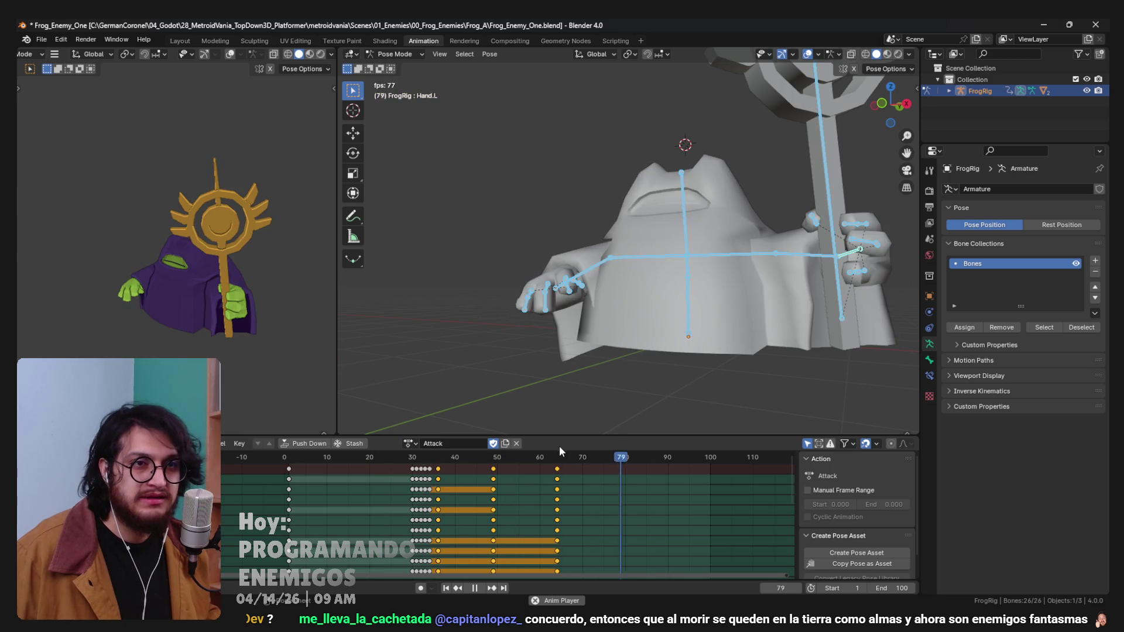
key(space)
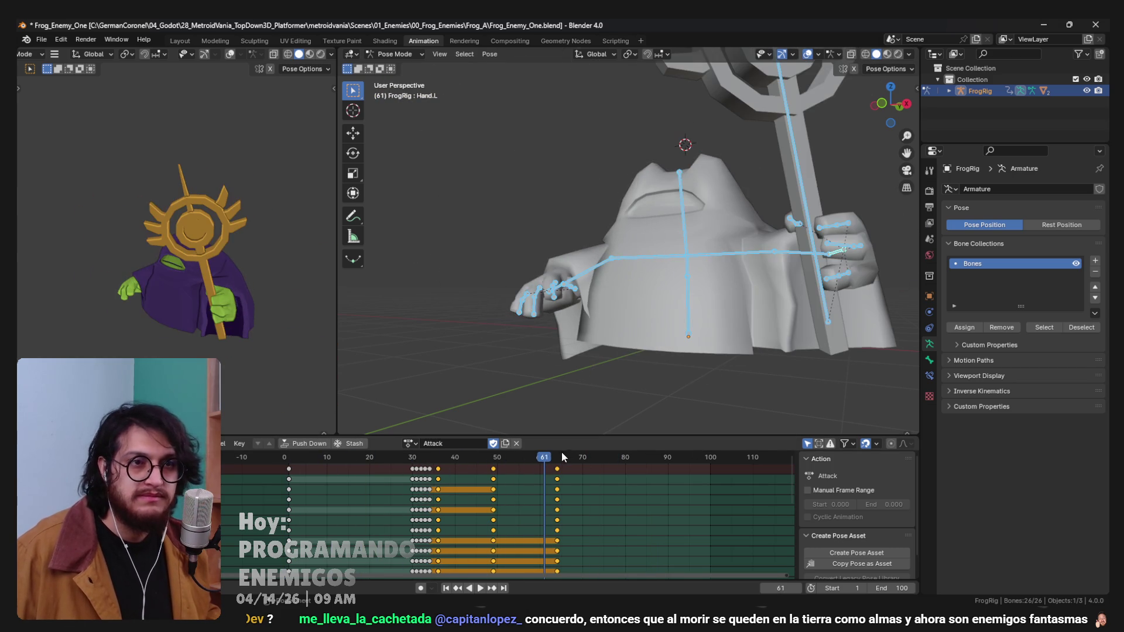
key(space)
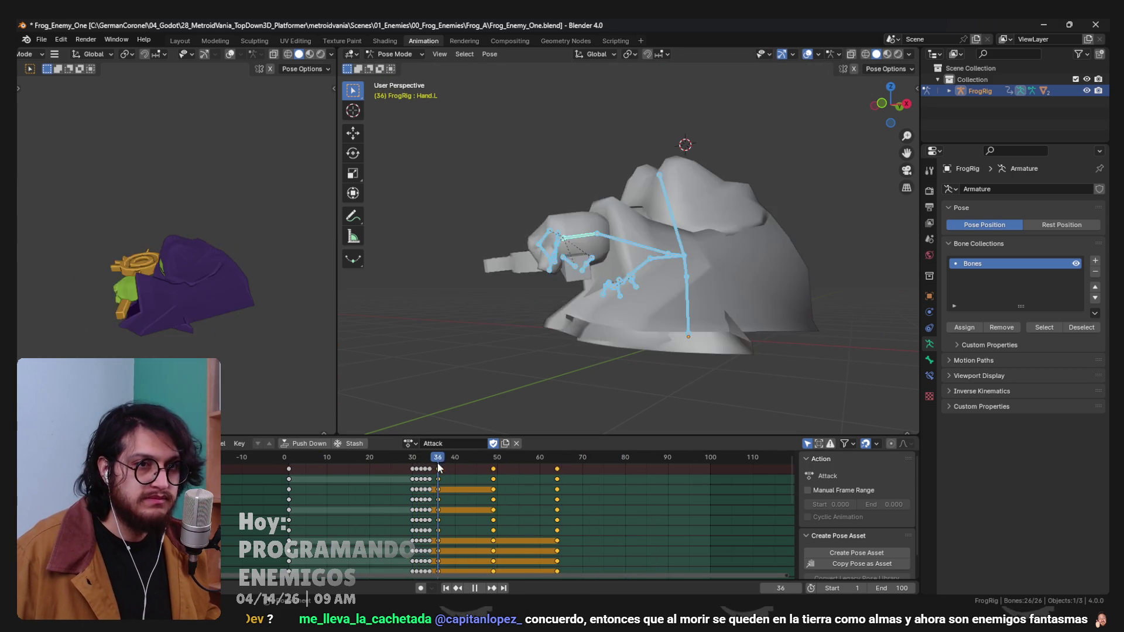
click(454, 459)
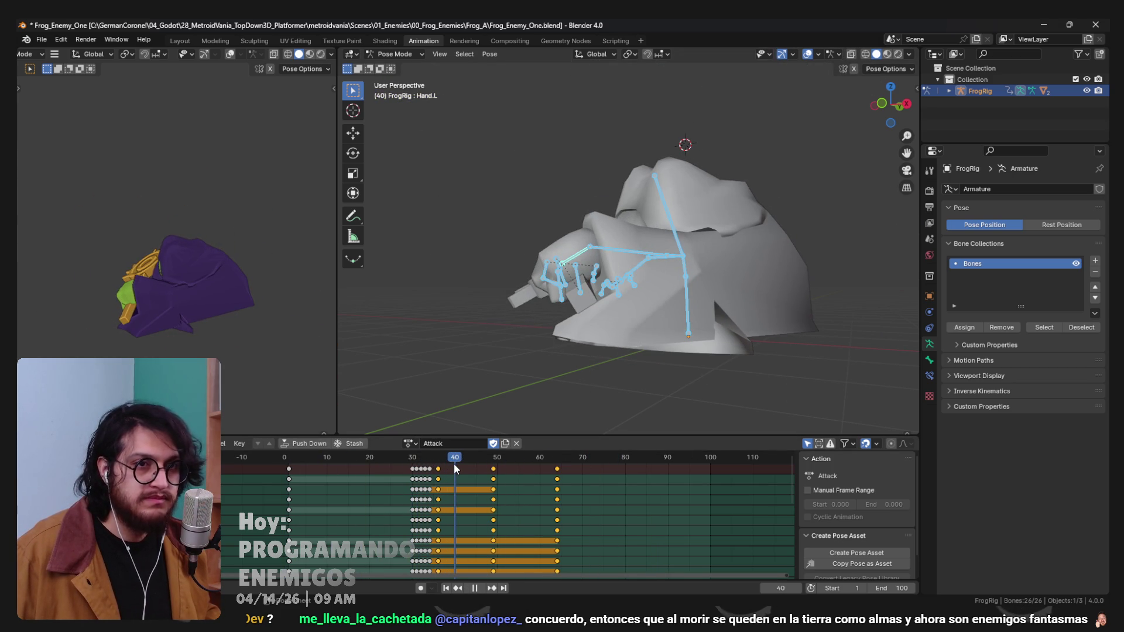
Switch the rig to the Chase-loop action and scrub back to frame 2.
click(410, 443)
click(427, 482)
mouse_move(295, 455)
mouse_down()
mouse_move(456, 468)
mouse_move(292, 481)
mouse_up()
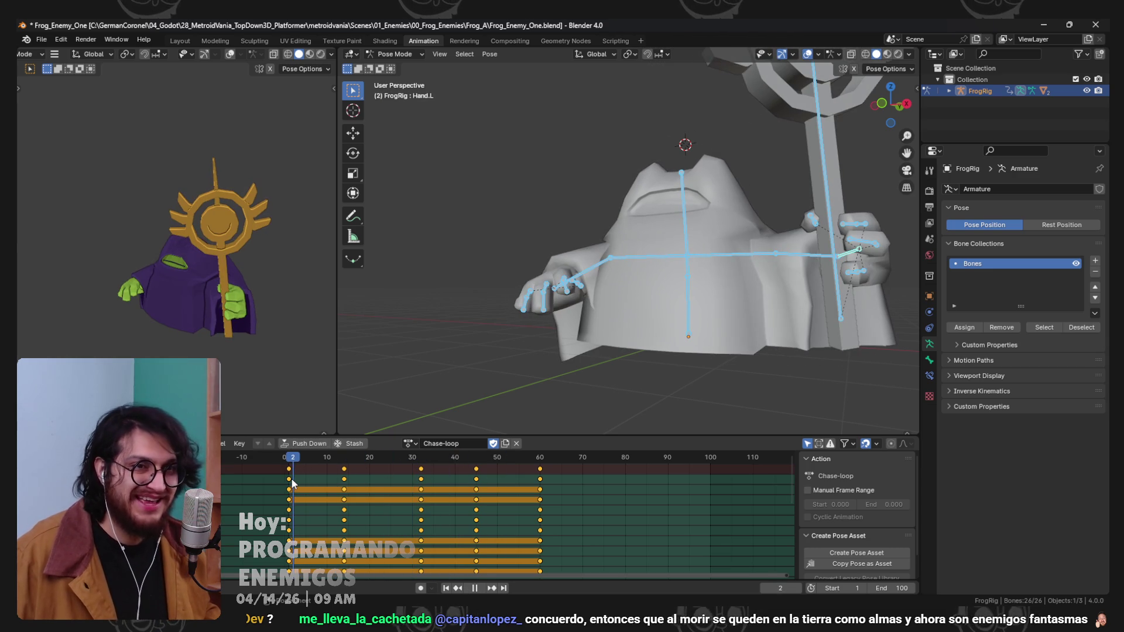
Delete the in-between Chase-loop keyframes, leaving frames 0 and 60, and preview the loop.
key(Escape)
drag(503, 486, 303, 461)
key(Delete)
key(space)
mouse_move(418, 463)
mouse_down()
mouse_move(319, 469)
mouse_move(437, 462)
mouse_up()
key(space)
At frame 30, rotate the frog's right arm bone Arm.R to a new angle.
click(411, 486)
scroll(698, 280, down, 4)
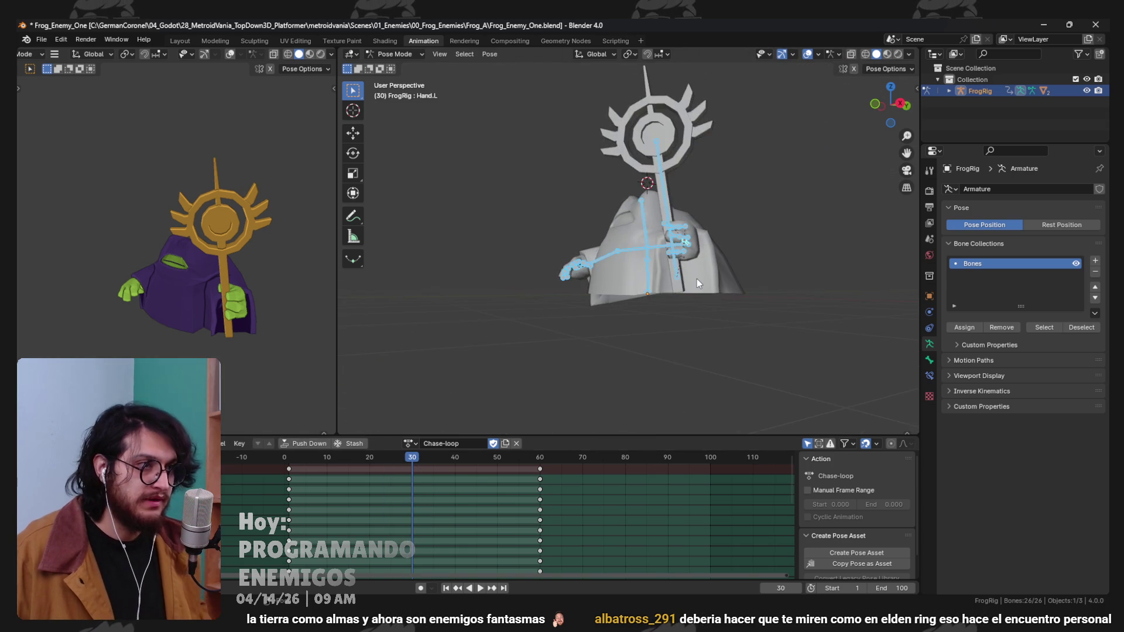
key(KP_6)
key(KP_6)
key(KP_6)
key(KP_6)
key(KP_6)
key(KP_6)
scroll(686, 268, up, 4)
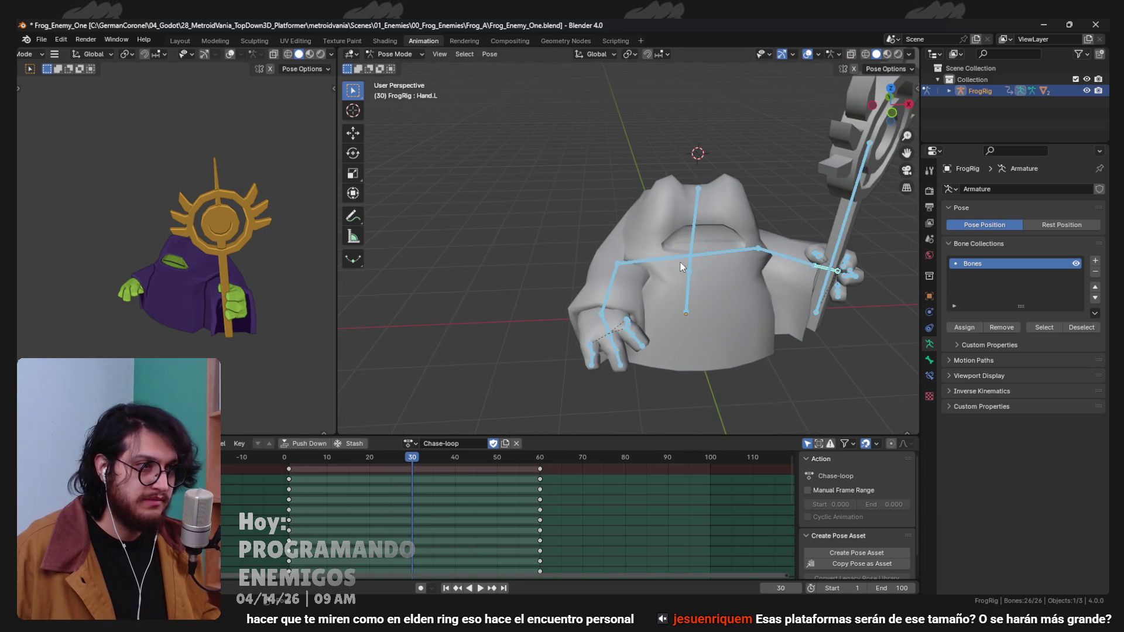
click(620, 272)
key(KP_6)
key(KP_6)
key(r)
key(z)
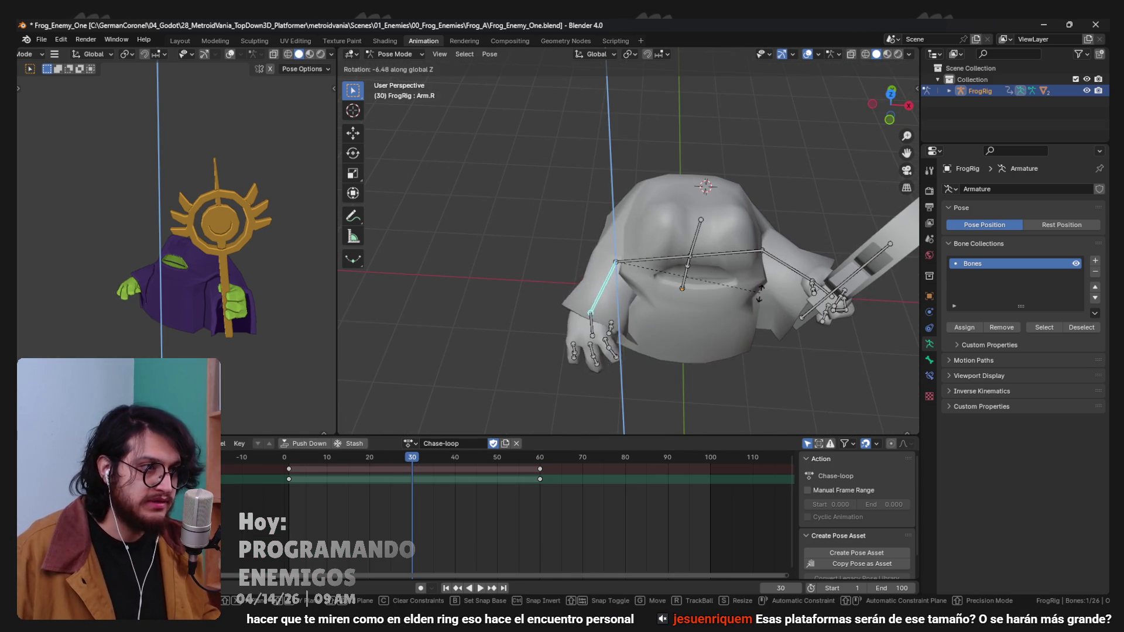
click(707, 328)
Rotate the right hand bone Hand.R, then check the pose from the front view.
key(KP_6)
key(KP_6)
key(KP_6)
key(r)
click(751, 267)
key(KP_6)
key(KP_6)
key(KP_6)
key(KP_8)
key(KP_8)
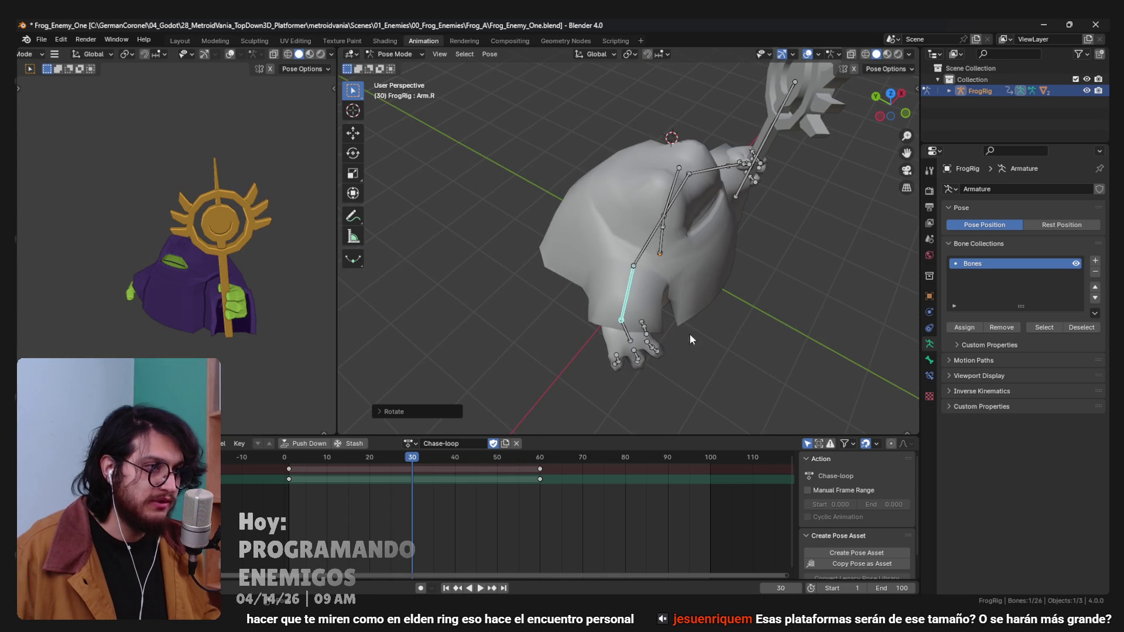
key(r)
click(695, 308)
key(KP_2)
key(KP_4)
key(KP_4)
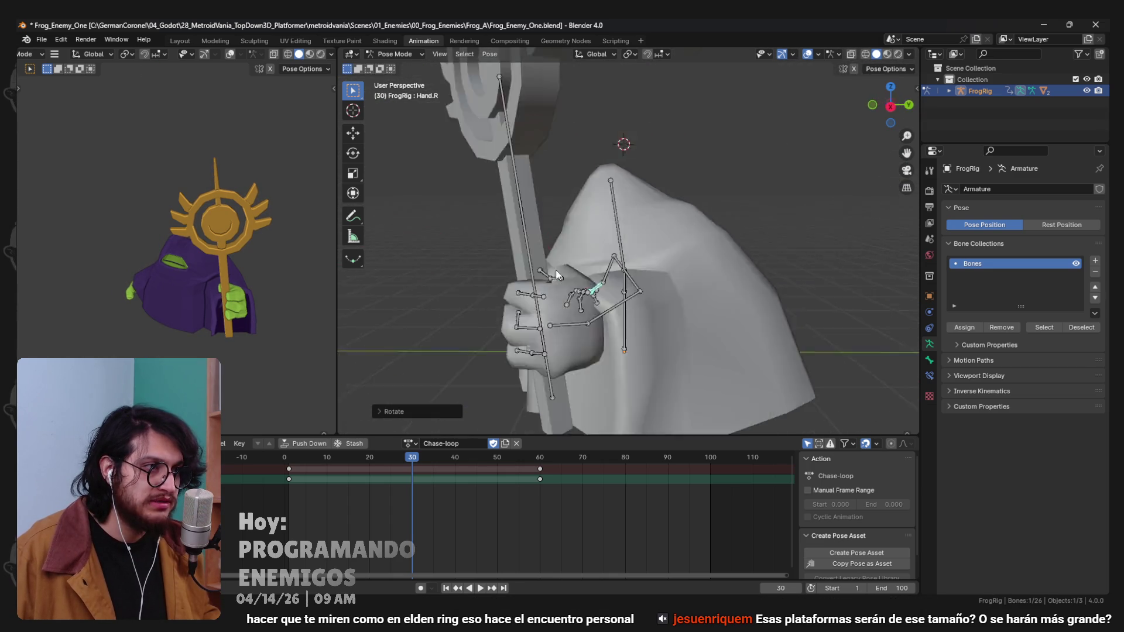
key(KP_4)
key(KP_4)
key(KP_4)
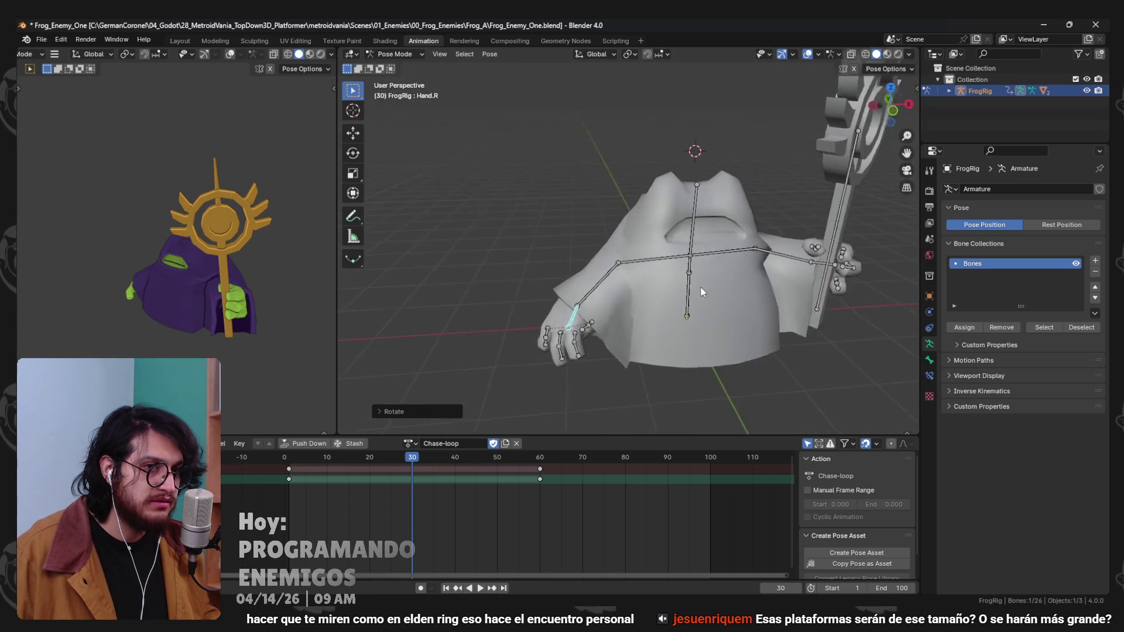
key(KP_Subtract)
key(KP_1)
scroll(856, 282, up, 2)
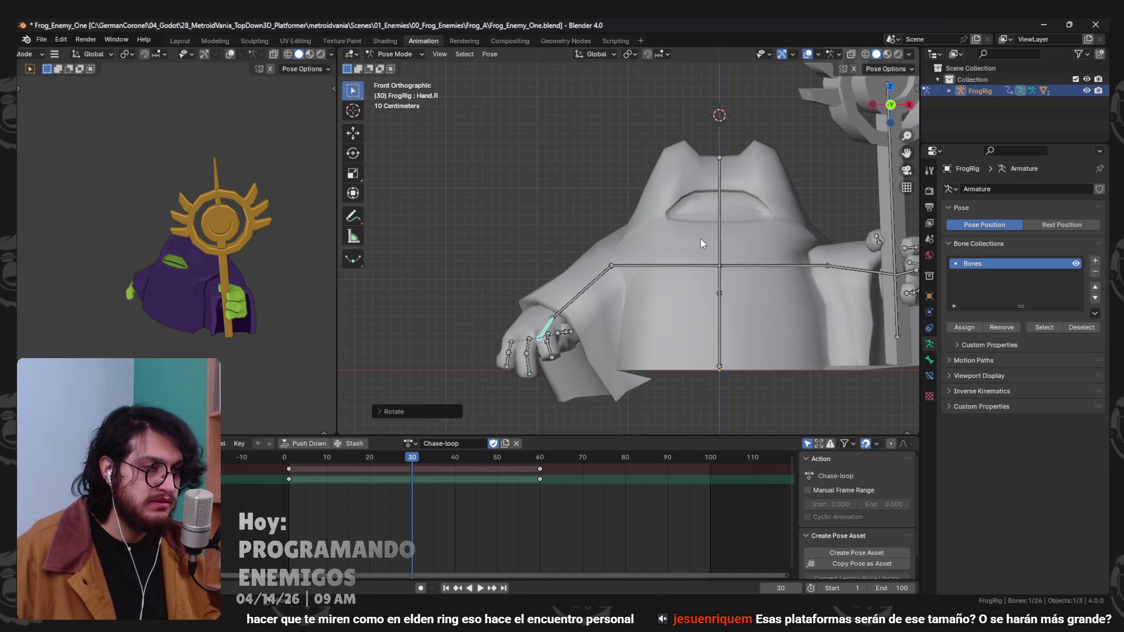
scroll(832, 287, down, 2)
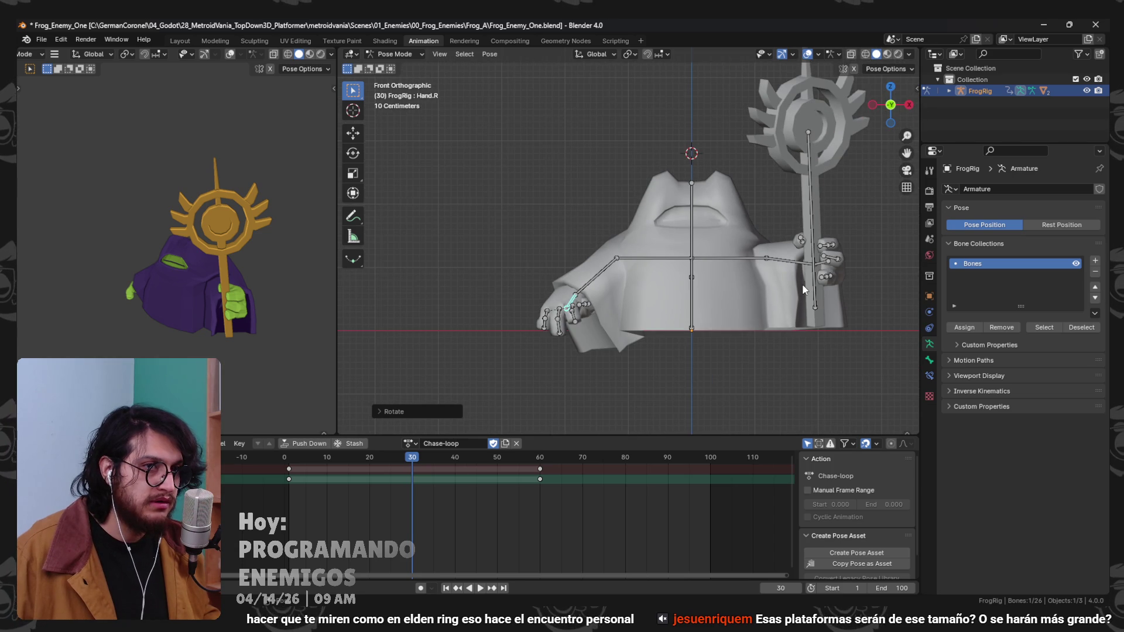
click(410, 443)
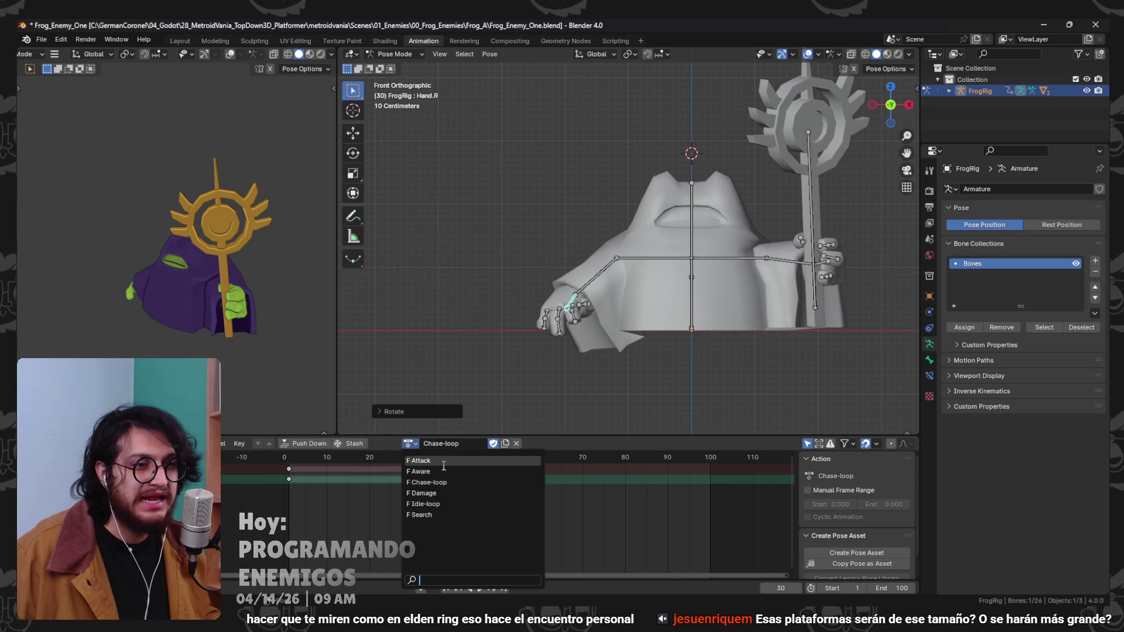
click(441, 460)
key(space)
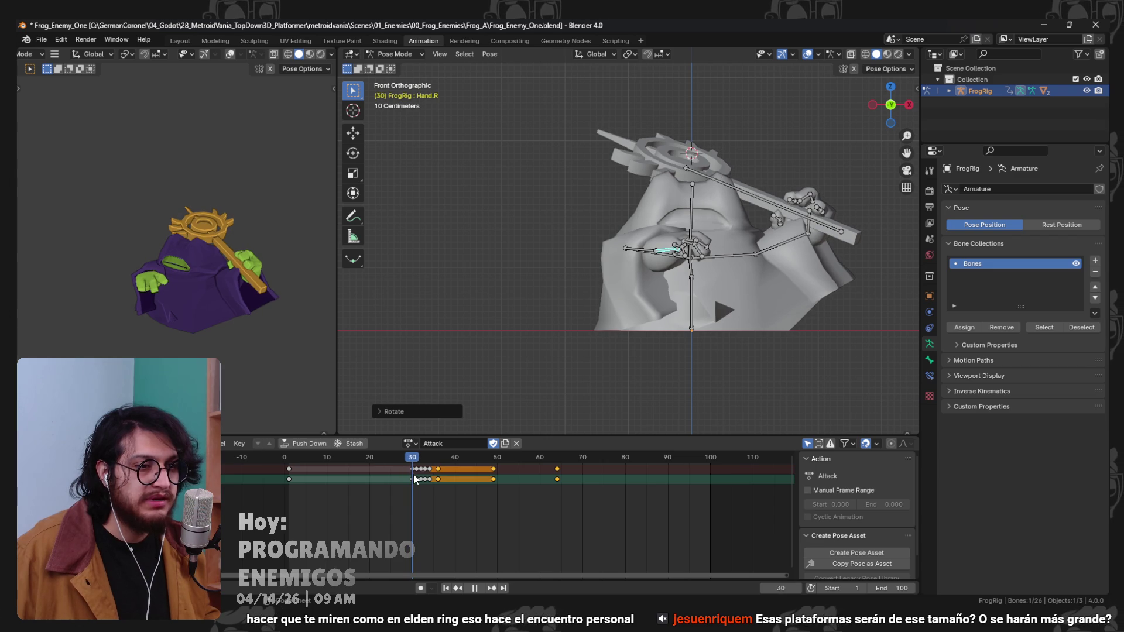
mouse_move(414, 474)
mouse_down()
mouse_move(275, 474)
mouse_move(445, 475)
mouse_move(294, 467)
mouse_move(378, 462)
mouse_move(334, 460)
mouse_move(415, 483)
mouse_move(257, 490)
mouse_up()
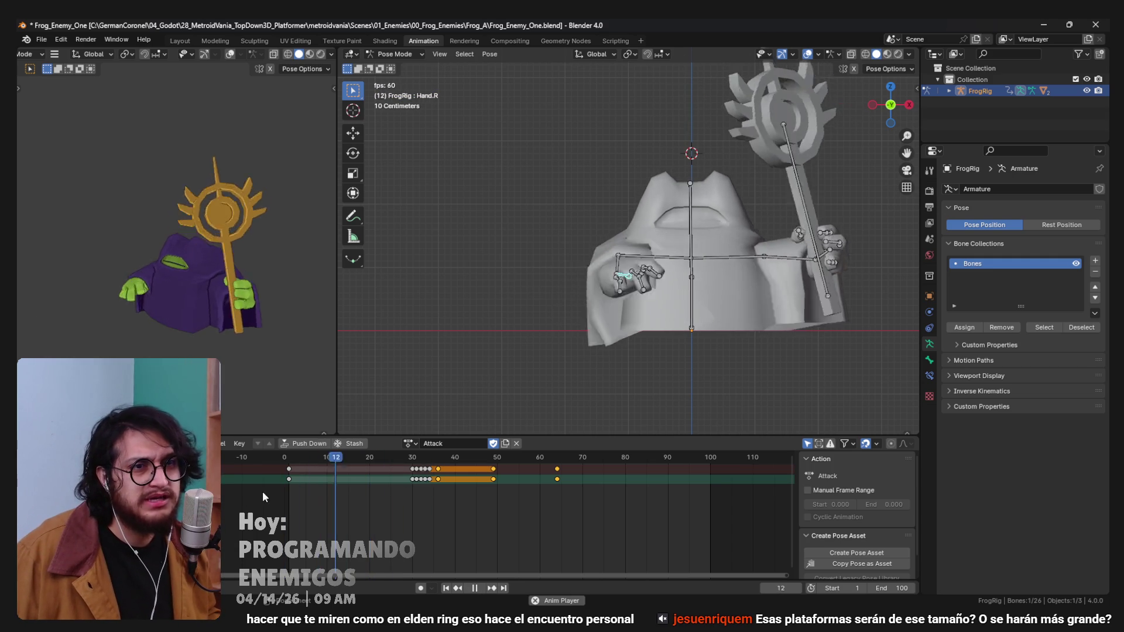
key(space)
key(Escape)
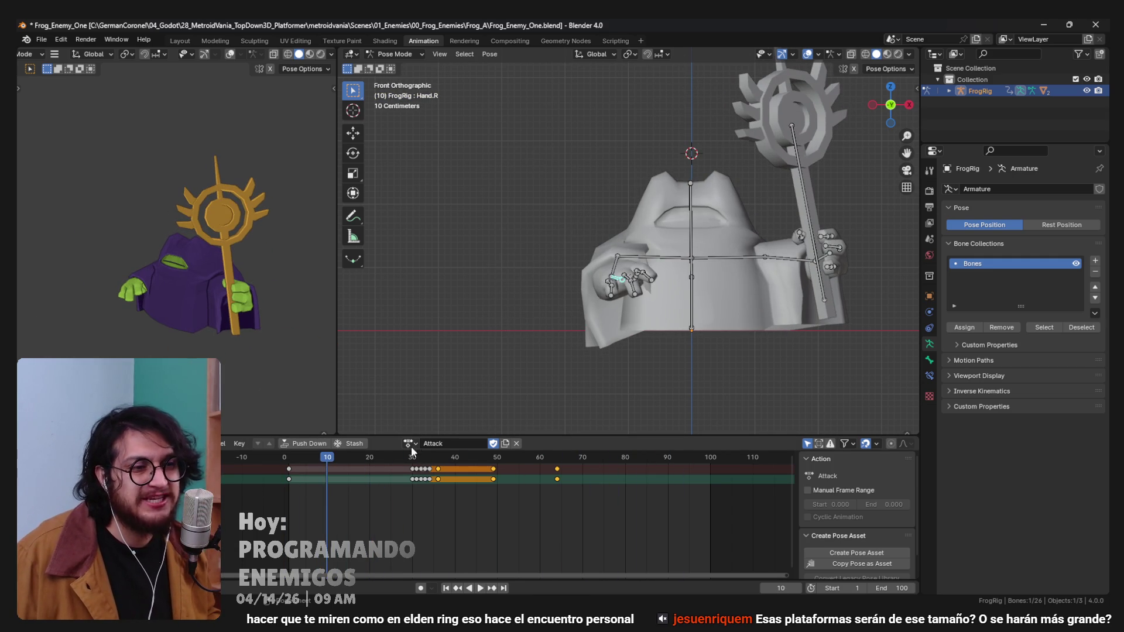
click(410, 443)
click(436, 483)
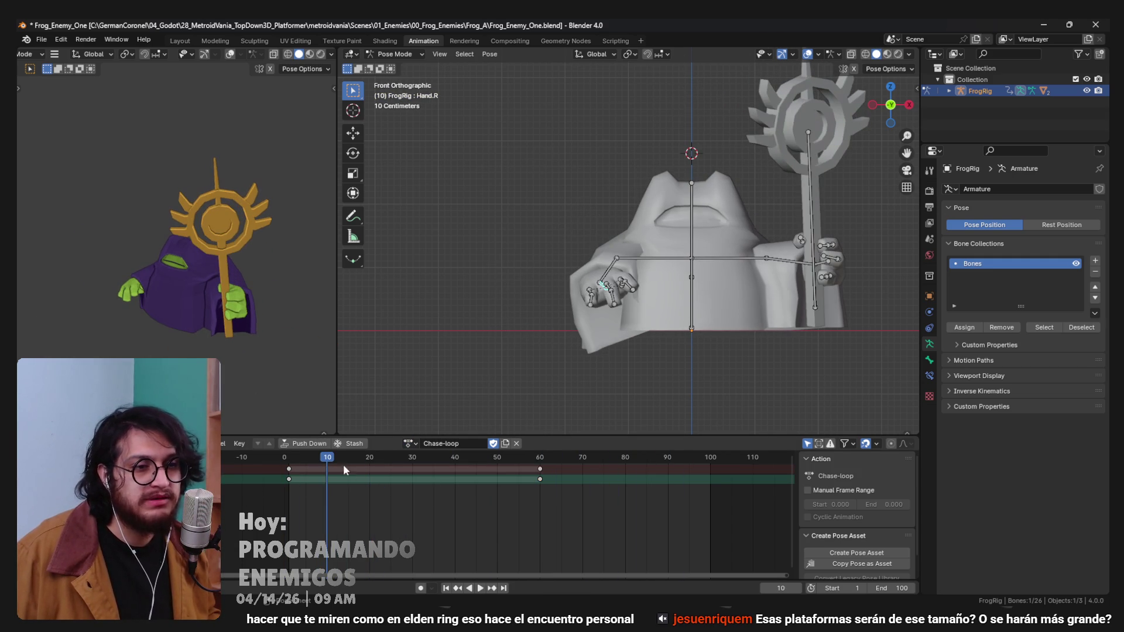
Scale all Chase-loop keyframes toward frame 0 so the loop ends at frame 30.
key(space)
key(space)
click(416, 461)
key(a)
key(a)
key(s)
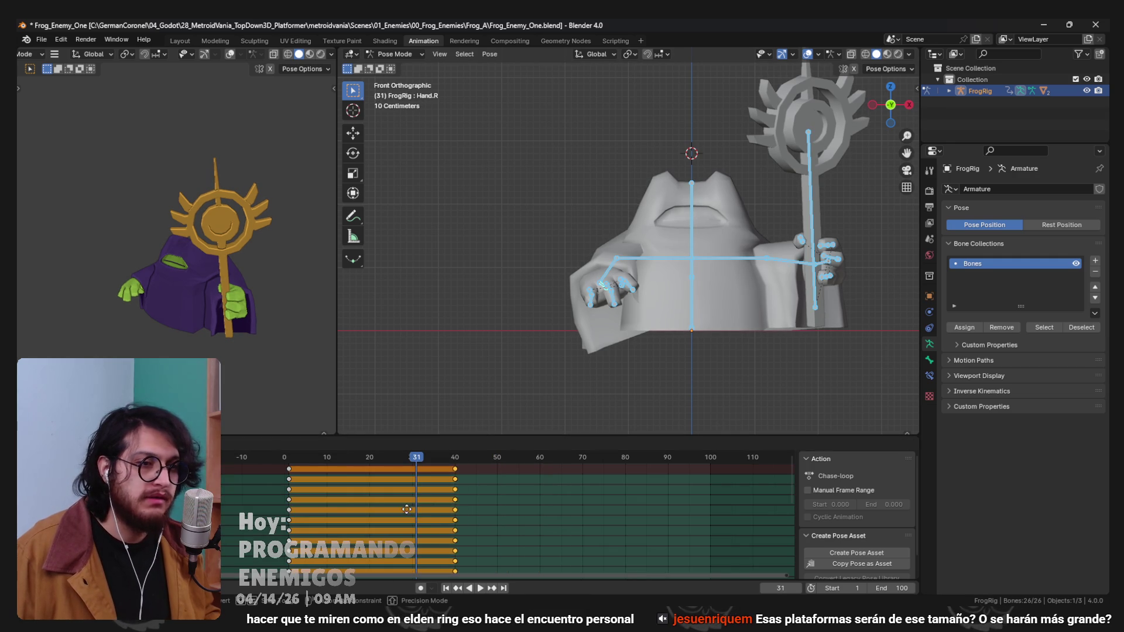
click(360, 475)
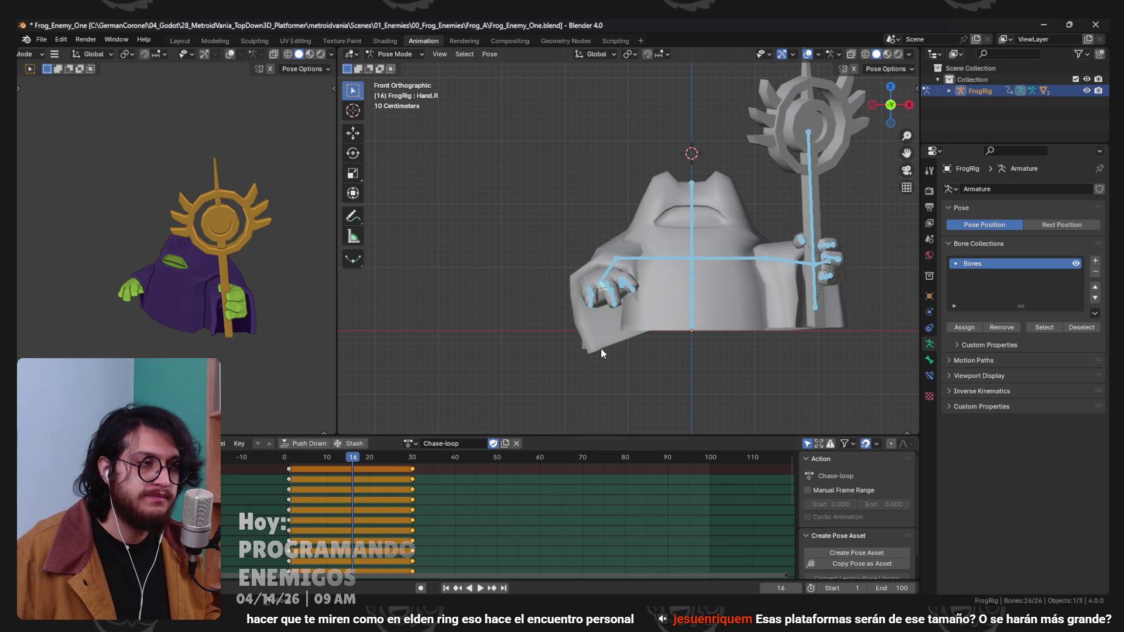
In exact side view, rotate the frog's Chest bone.
key(alt+a)
scroll(681, 234, down, 3)
scroll(806, 261, up, 6)
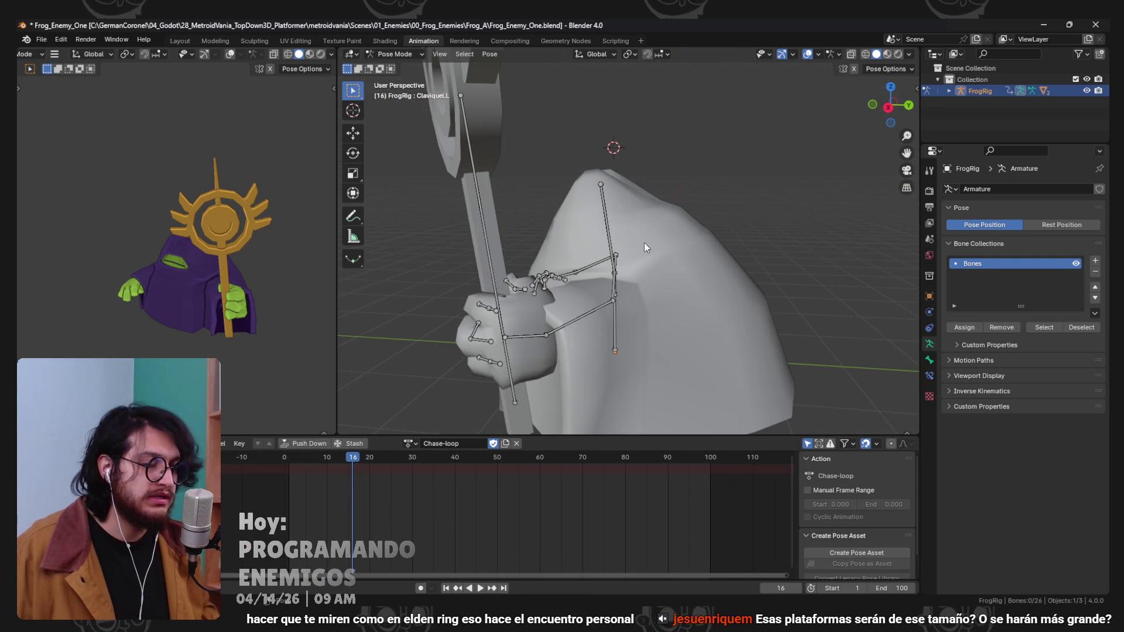
key(KP_3)
click(626, 261)
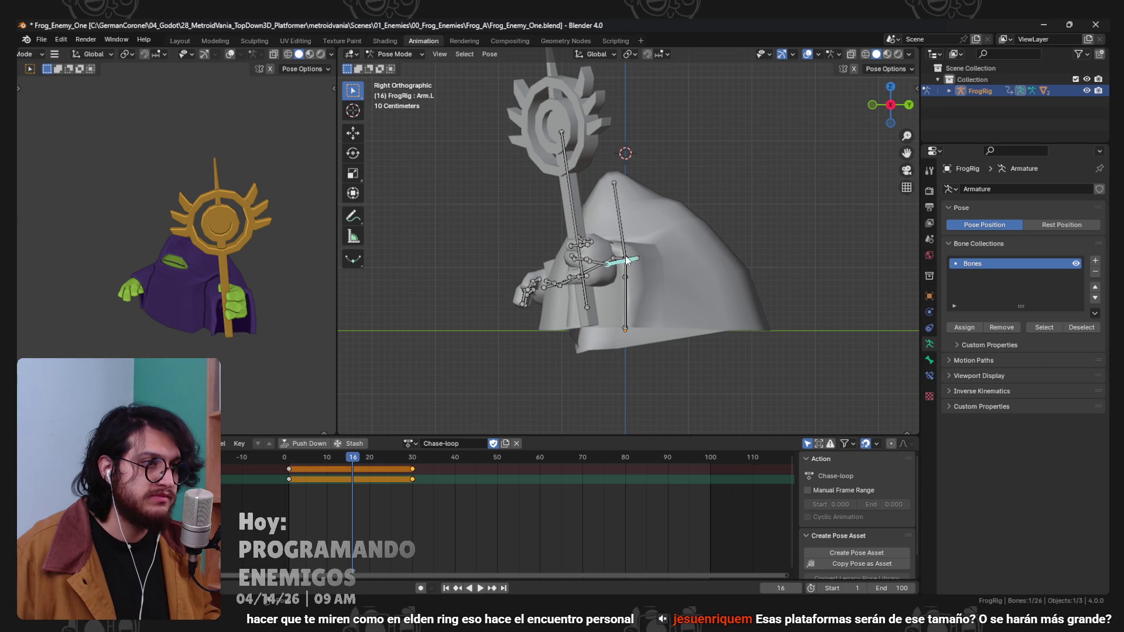
scroll(684, 240, up, 3)
key(r)
click(736, 227)
Rotate the Head bone slightly and rotate the arm bone.
click(612, 209)
key(r)
click(662, 220)
click(600, 271)
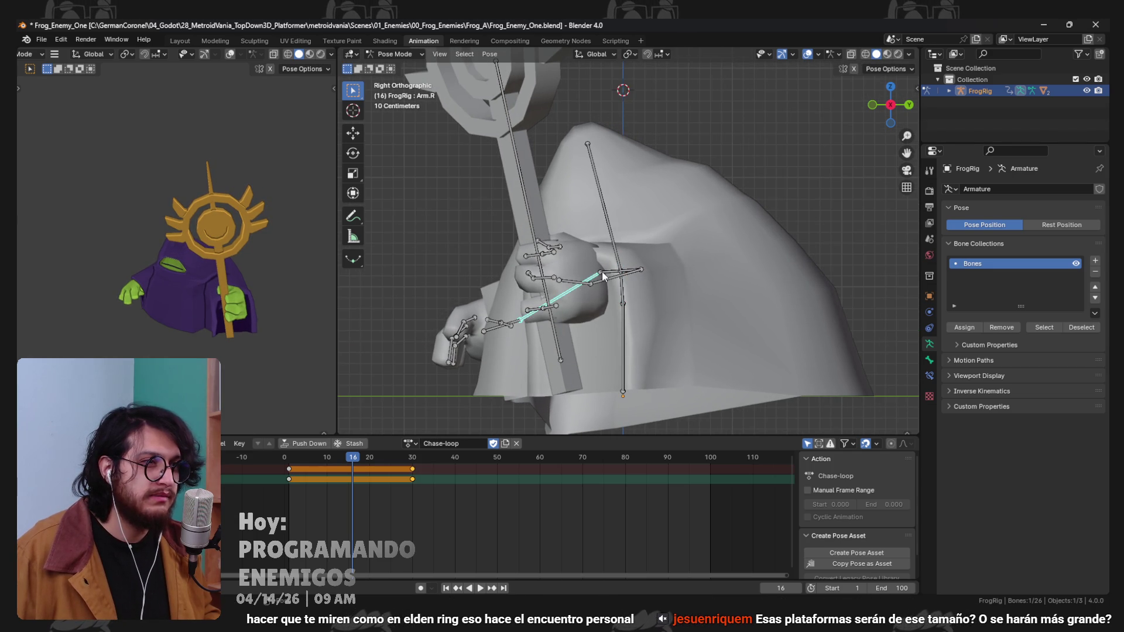
key(r)
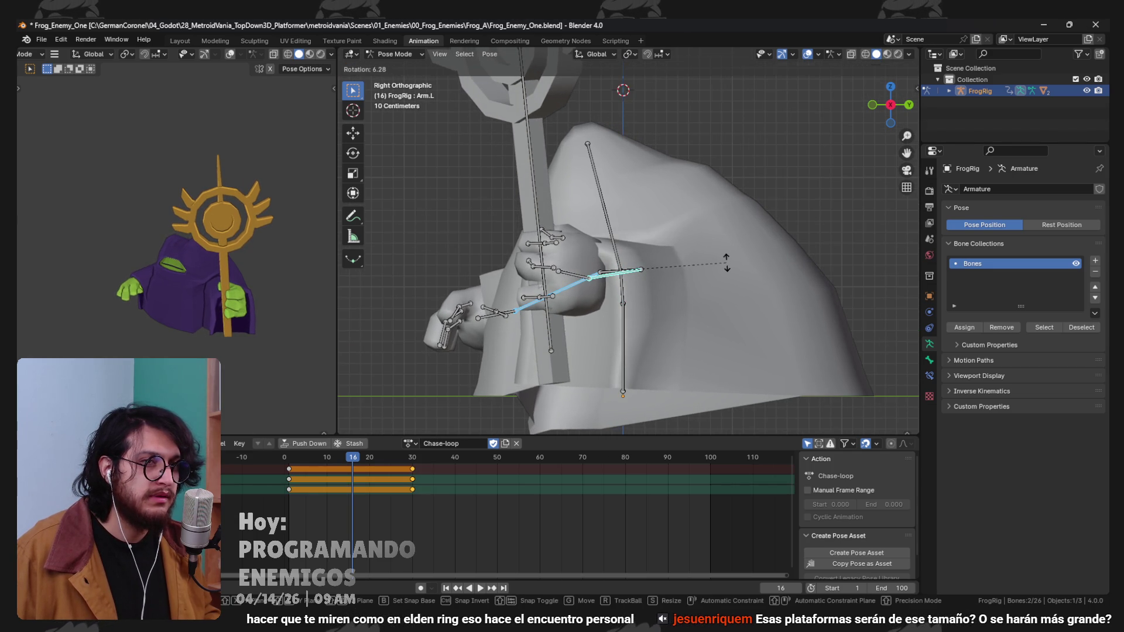
click(726, 262)
Select Clavicle.R, then select all bones and key LocRotScale on every bone.
mouse_move(727, 262)
mouse_down()
mouse_move(688, 280)
mouse_move(741, 273)
mouse_up()
click(781, 266)
drag(826, 266, 678, 263)
click(678, 263)
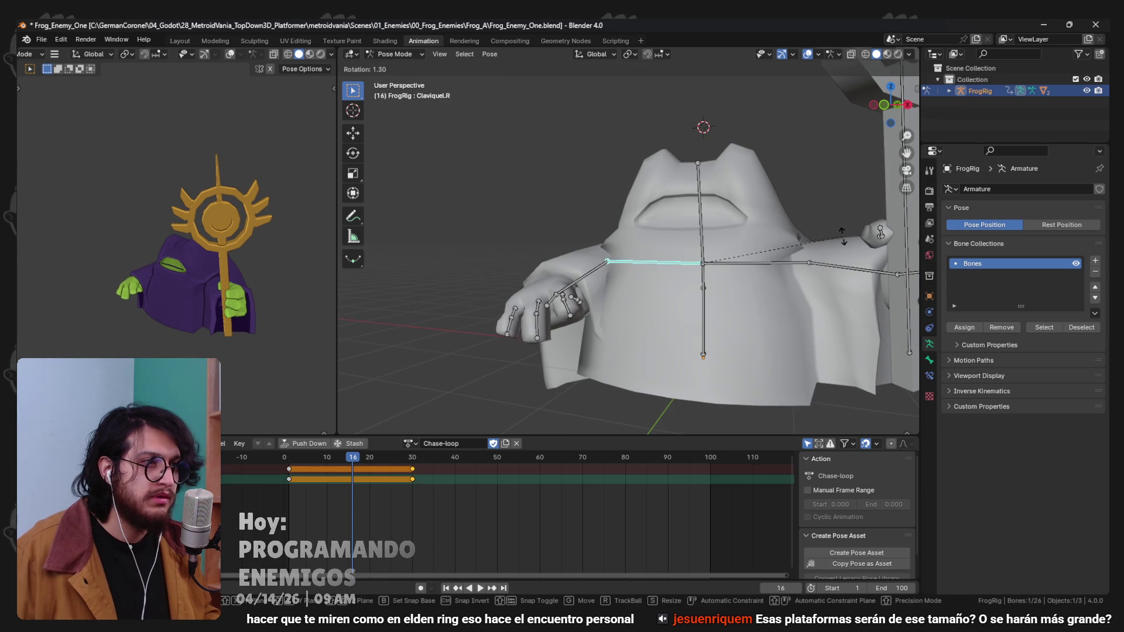
key(a)
key(i)
Play back the Chase-loop to review the new pose, scrubbing back to frame 9.
key(space)
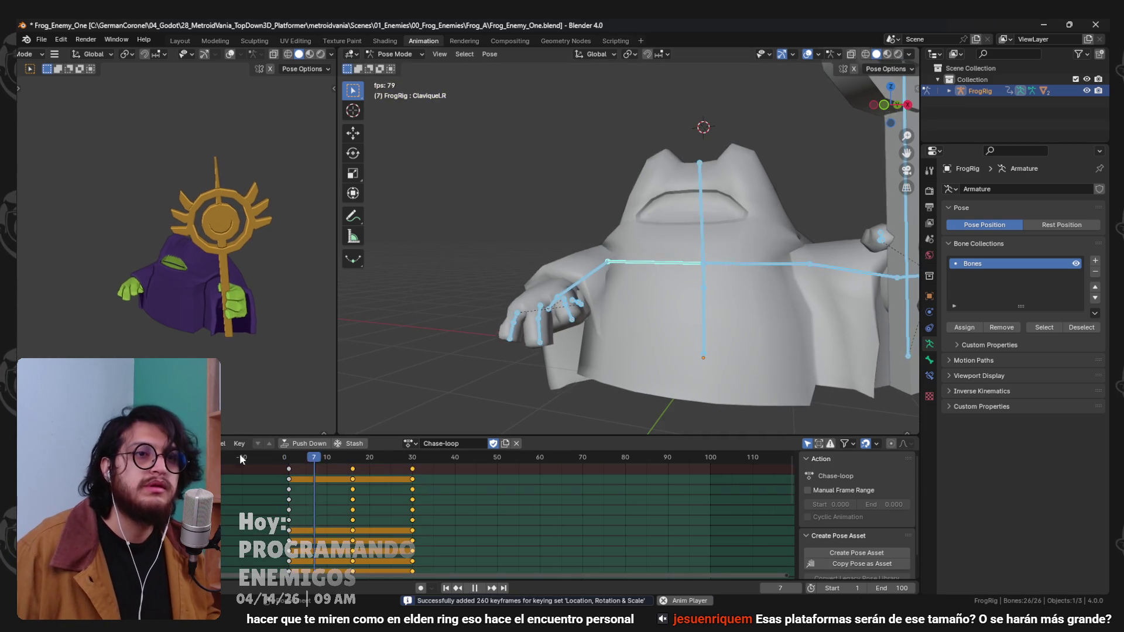
click(287, 461)
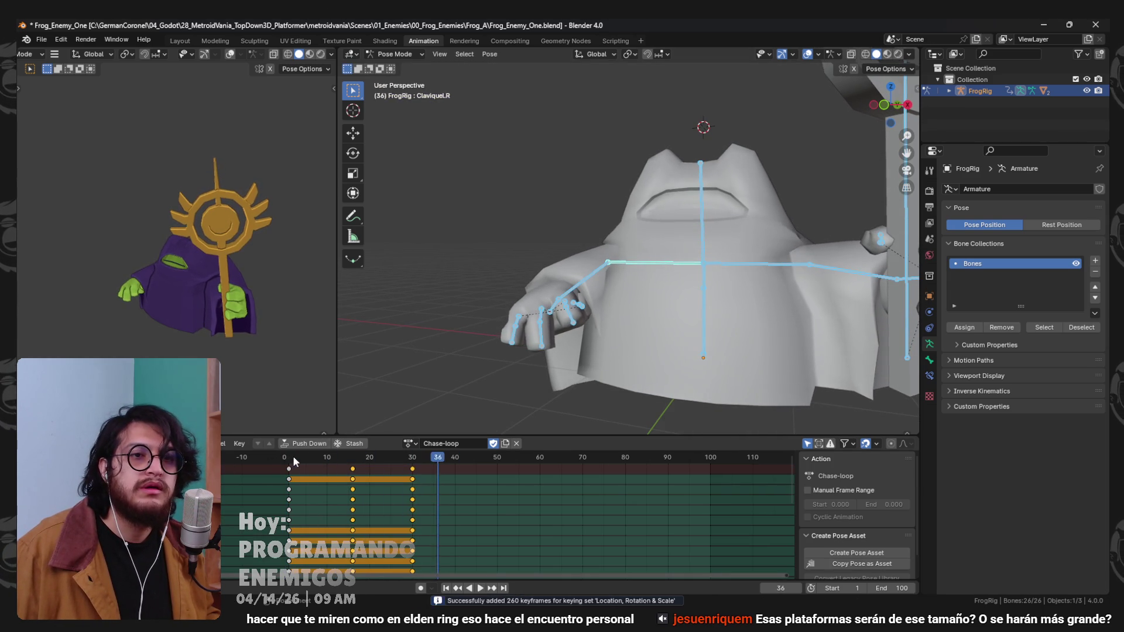
key(space)
drag(339, 457, 310, 457)
key(space)
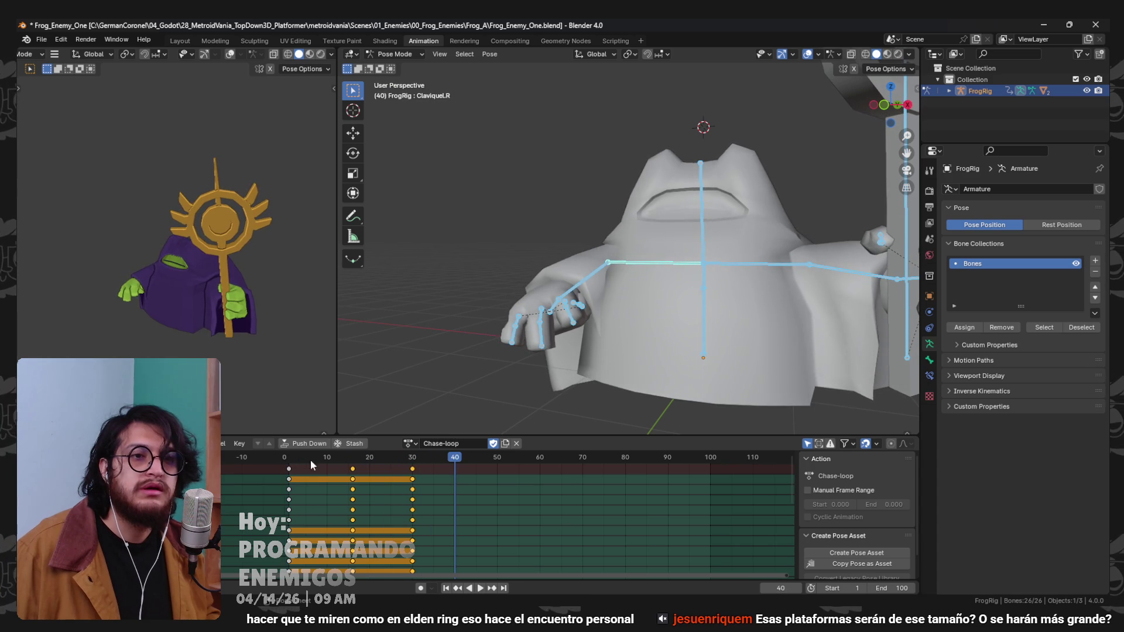
key(space)
click(1043, 24)
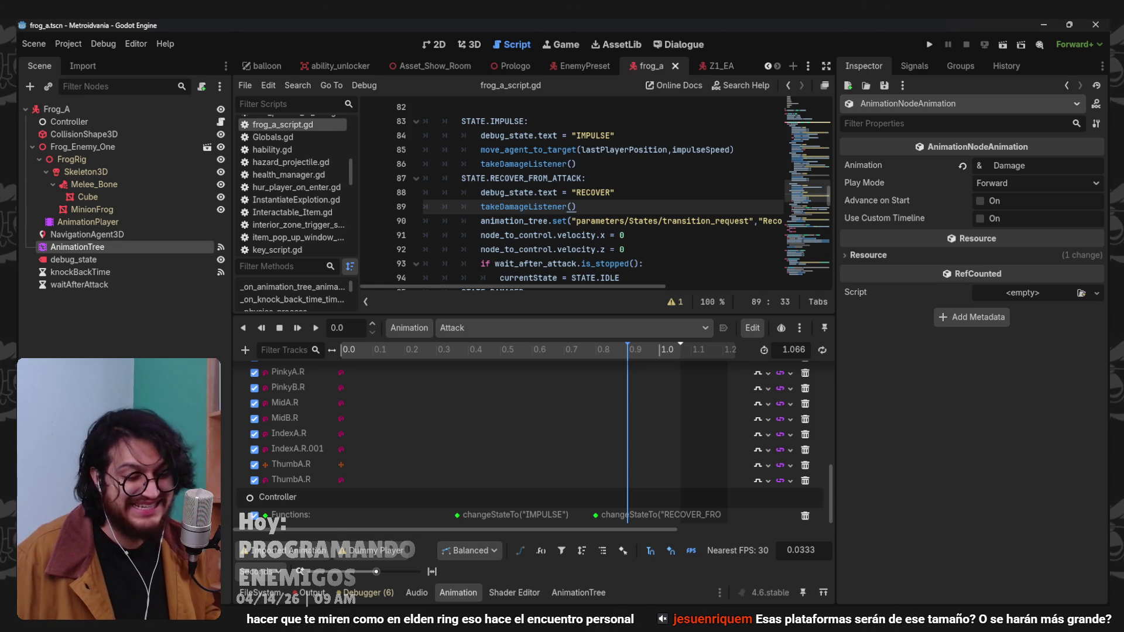
click(772, 121)
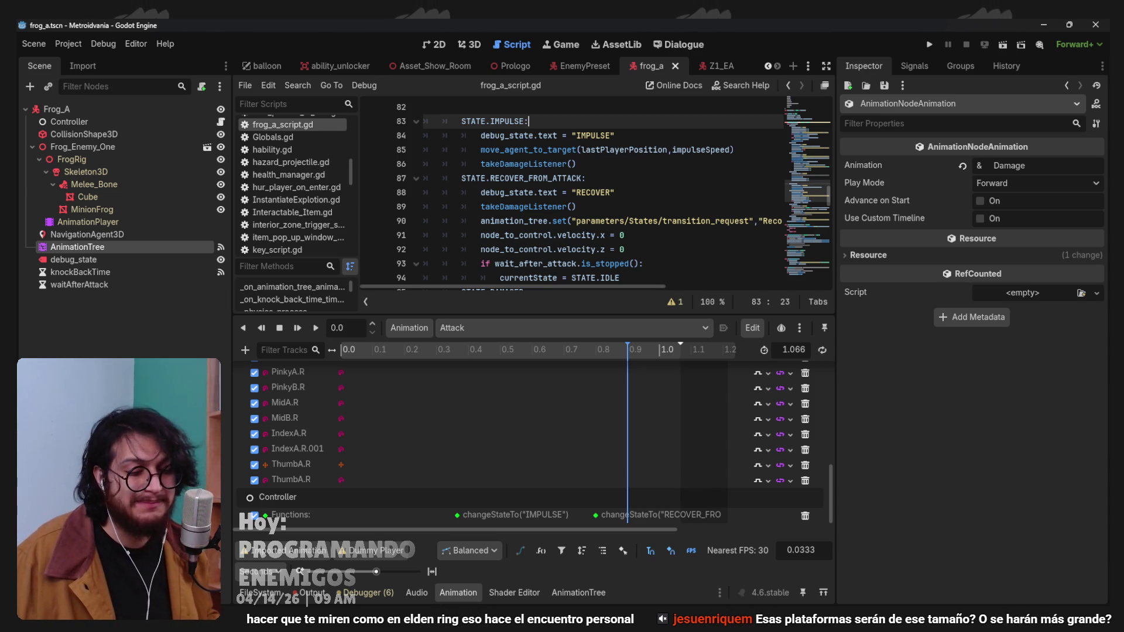
Launch Steam from system search and search the store for Bob Esponja: Titanes de la Marea.
key(super)
text(steam)
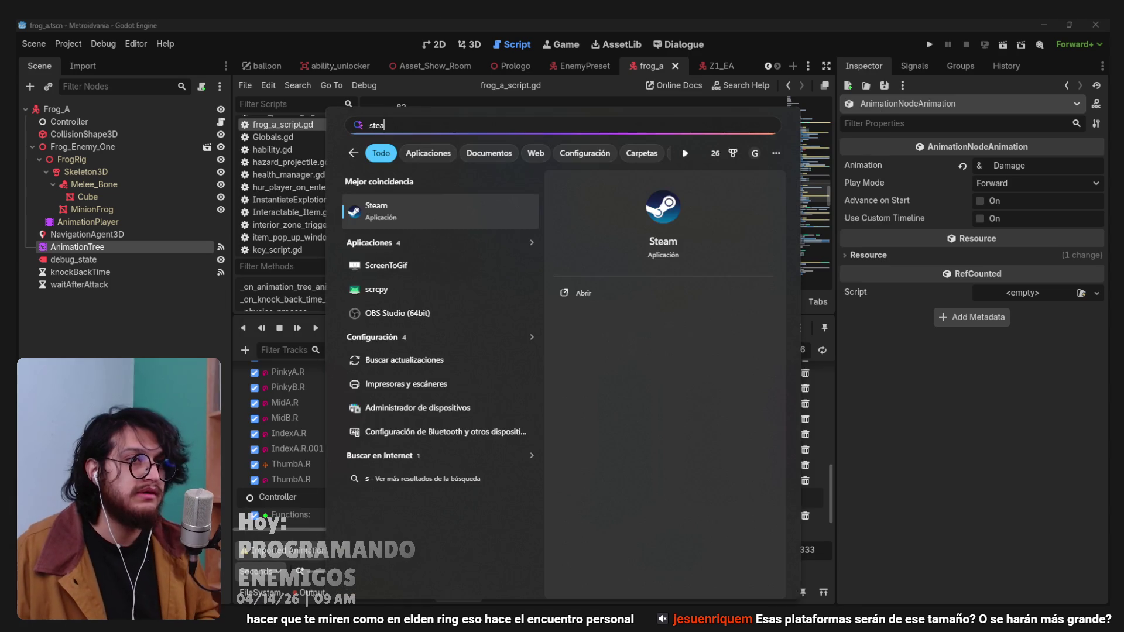
key(Return)
click(586, 81)
text(b)
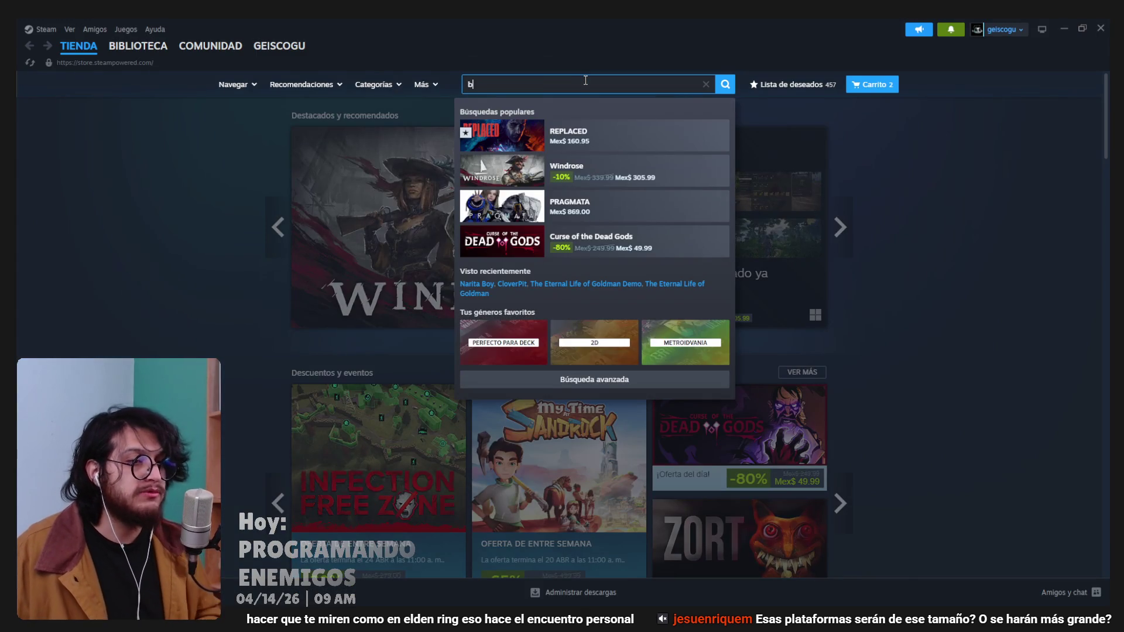
text( p)
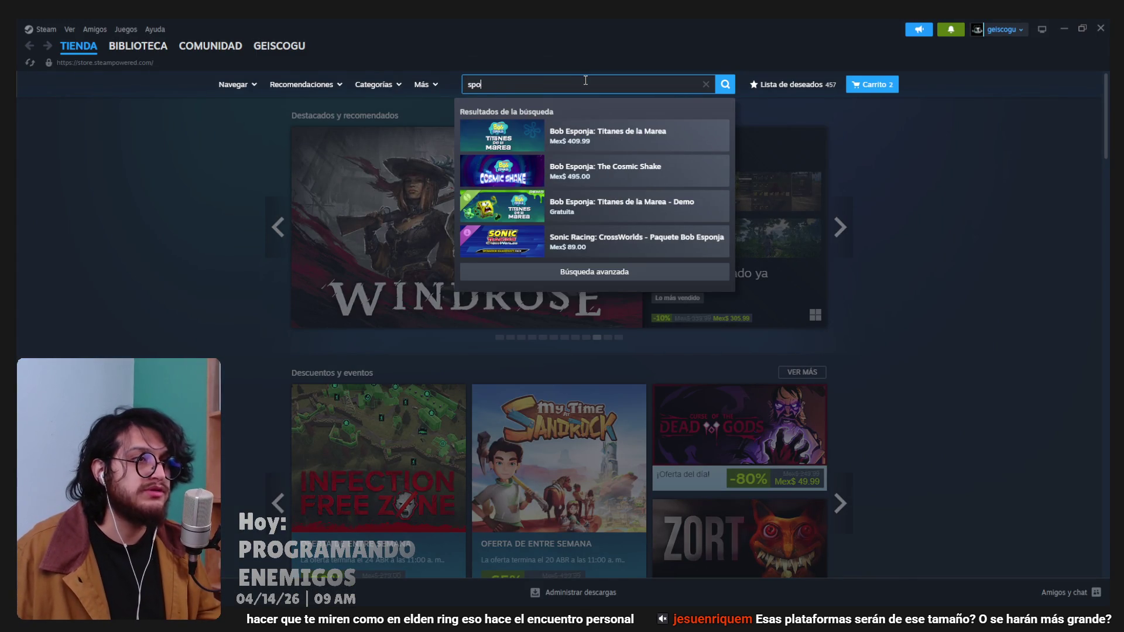
text(ob)
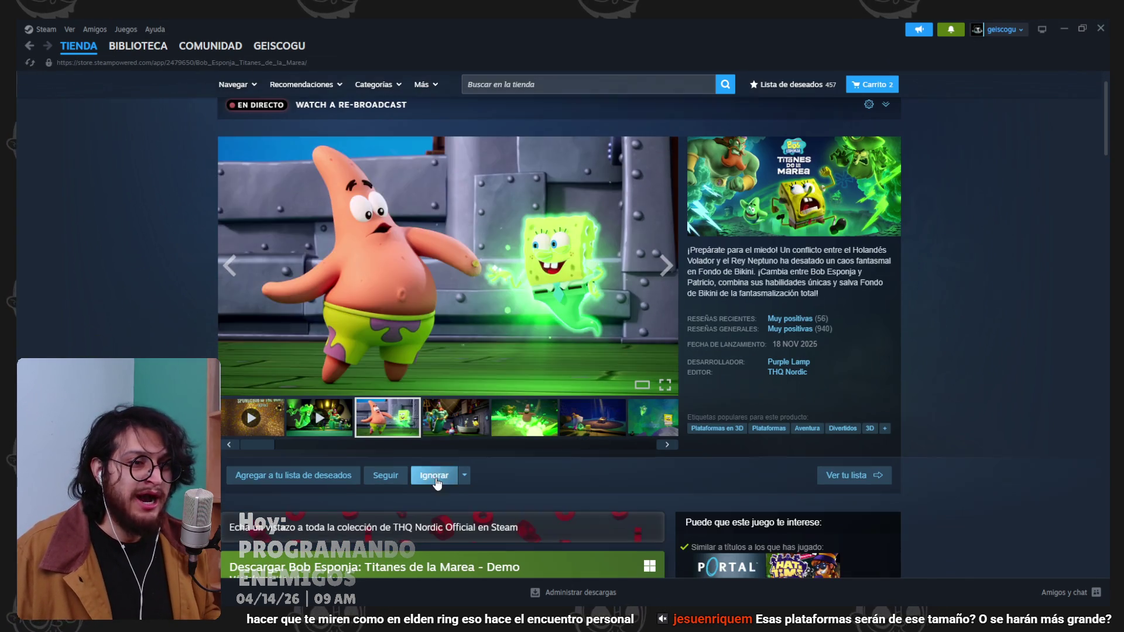
Browse the game's gallery screenshots and trailers, ending on the THANK YOU! screenshot.
click(468, 414)
click(524, 416)
click(591, 416)
click(655, 423)
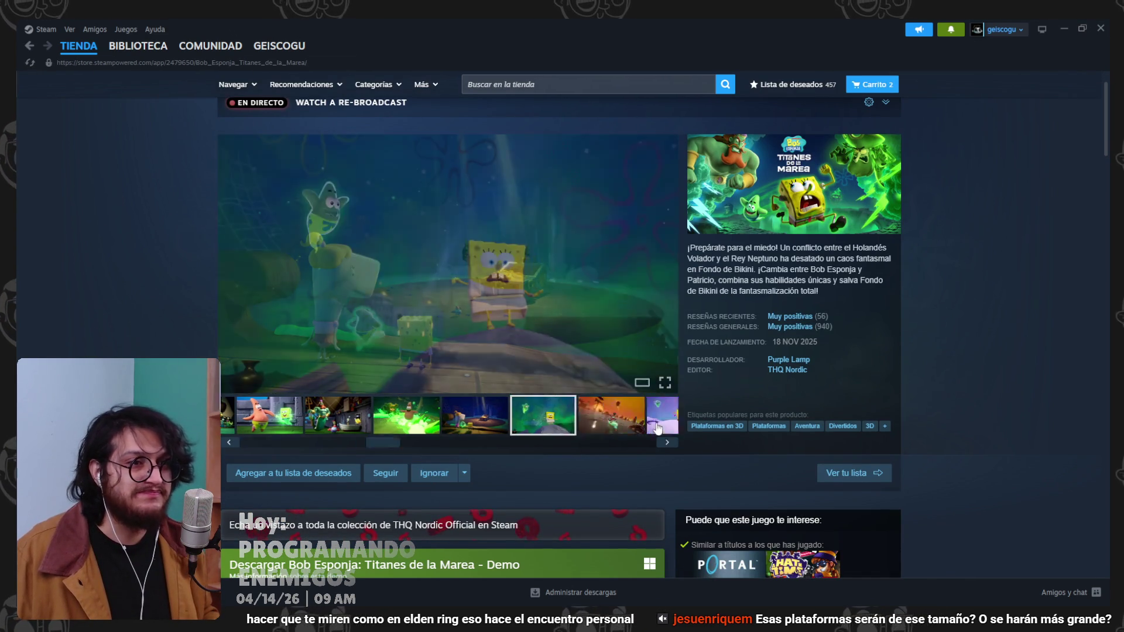
click(662, 428)
click(439, 416)
click(527, 427)
click(597, 414)
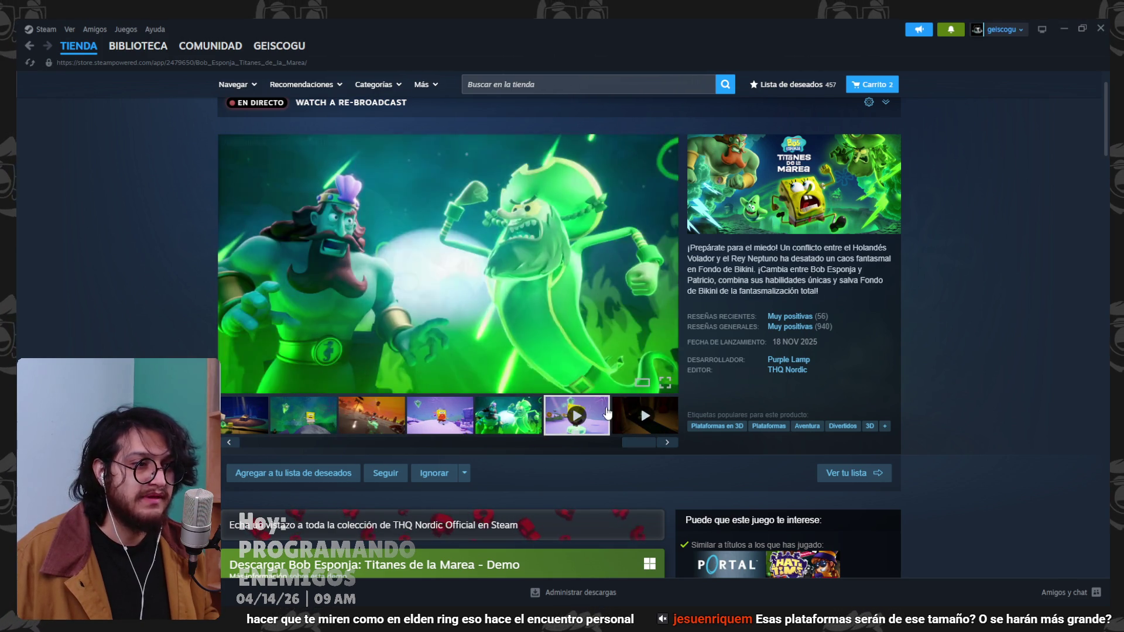
drag(638, 440, 265, 434)
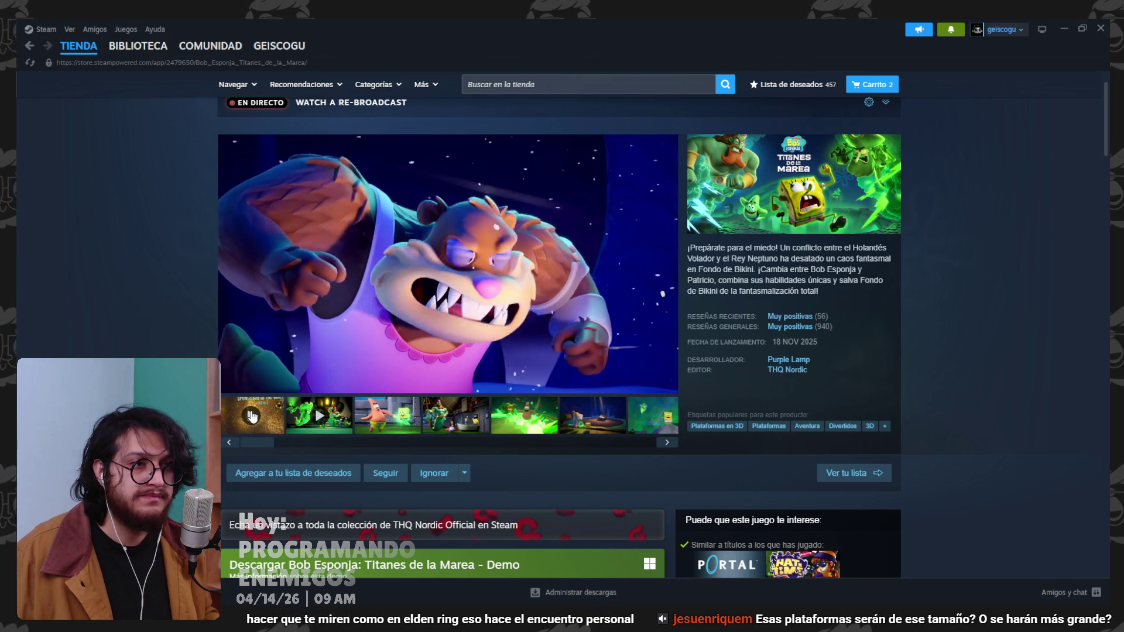
click(253, 417)
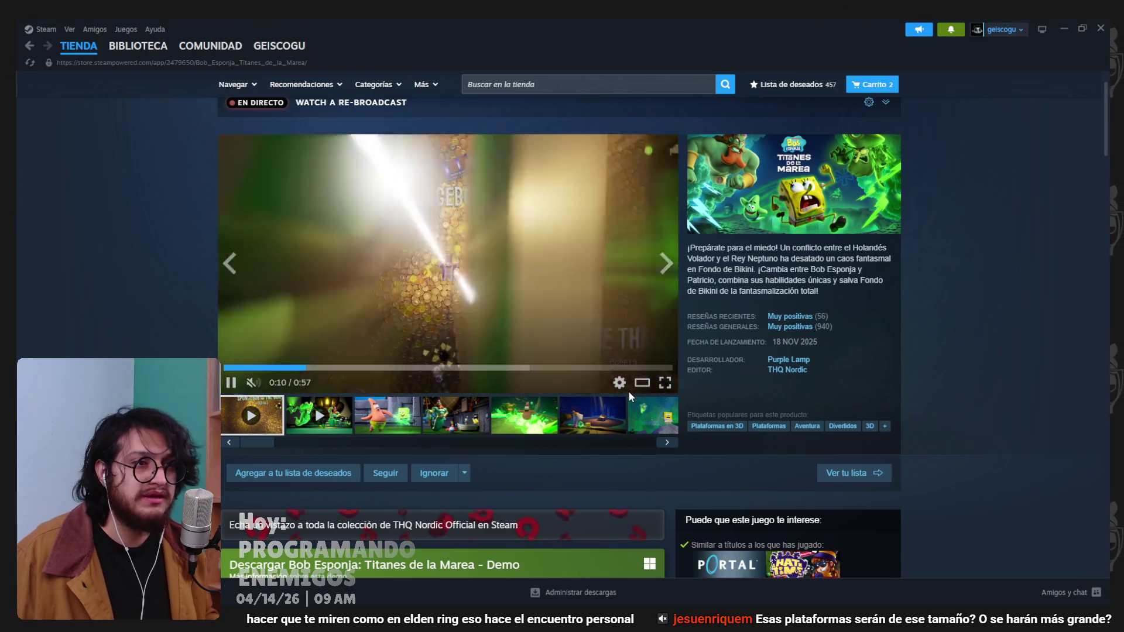
mouse_move(778, 318)
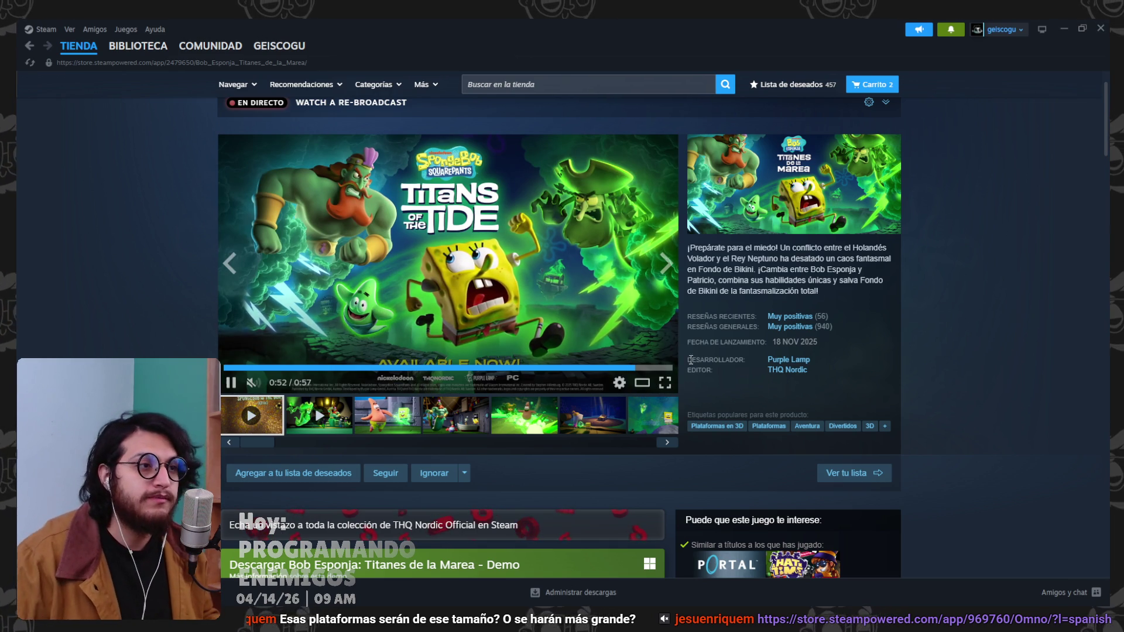
click(434, 420)
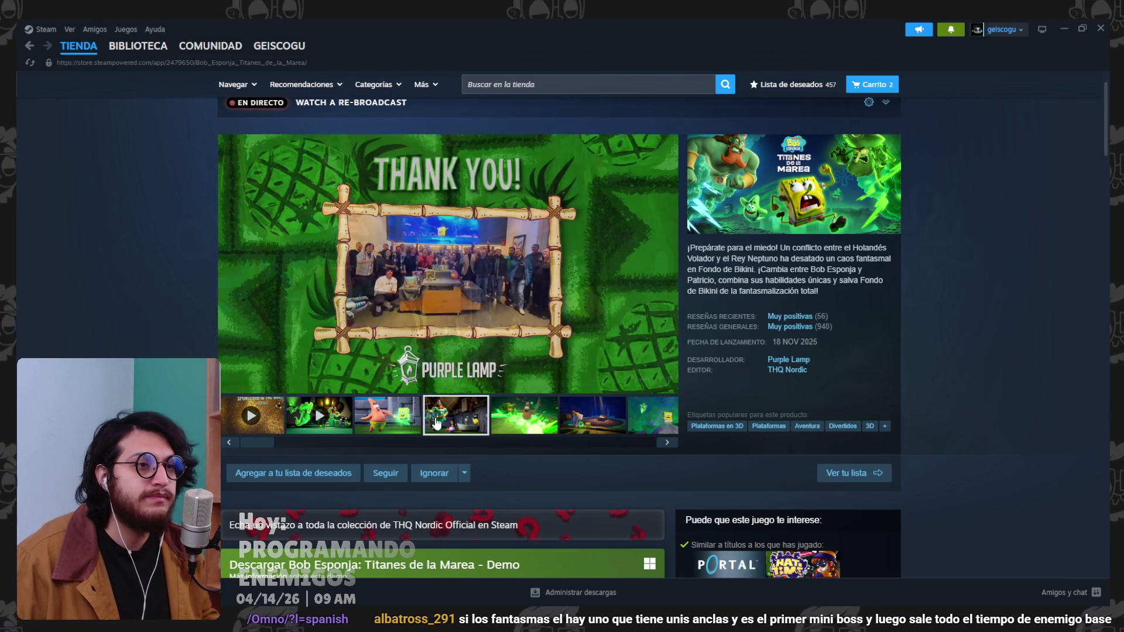
Minimize Steam, place the caret on the velocity.z line and collapse the Animation panel.
click(1064, 28)
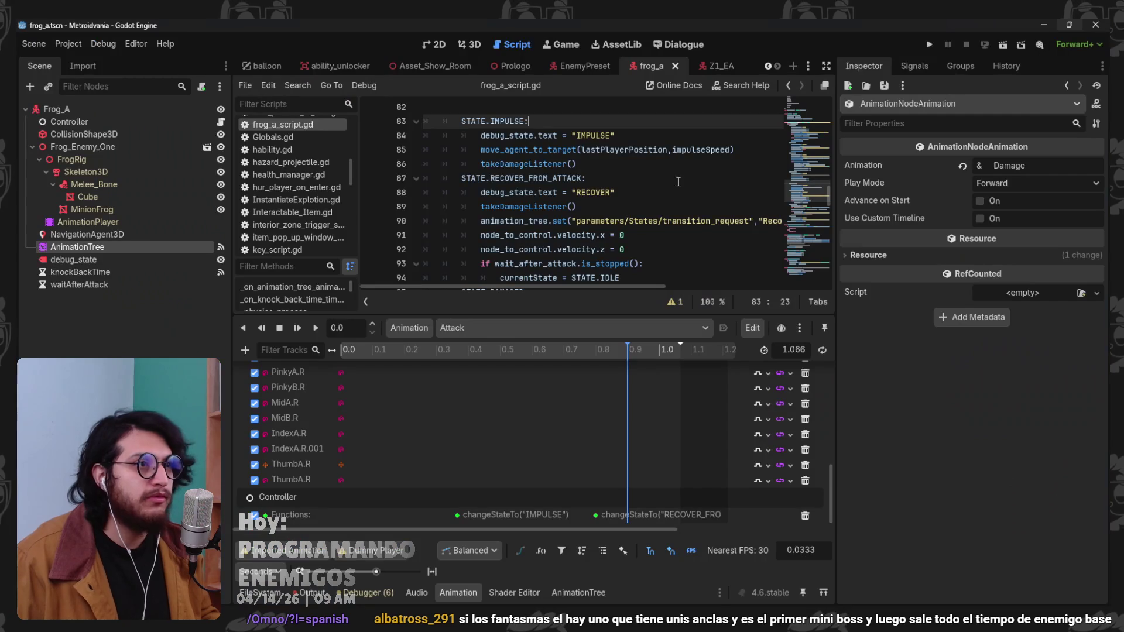
click(587, 249)
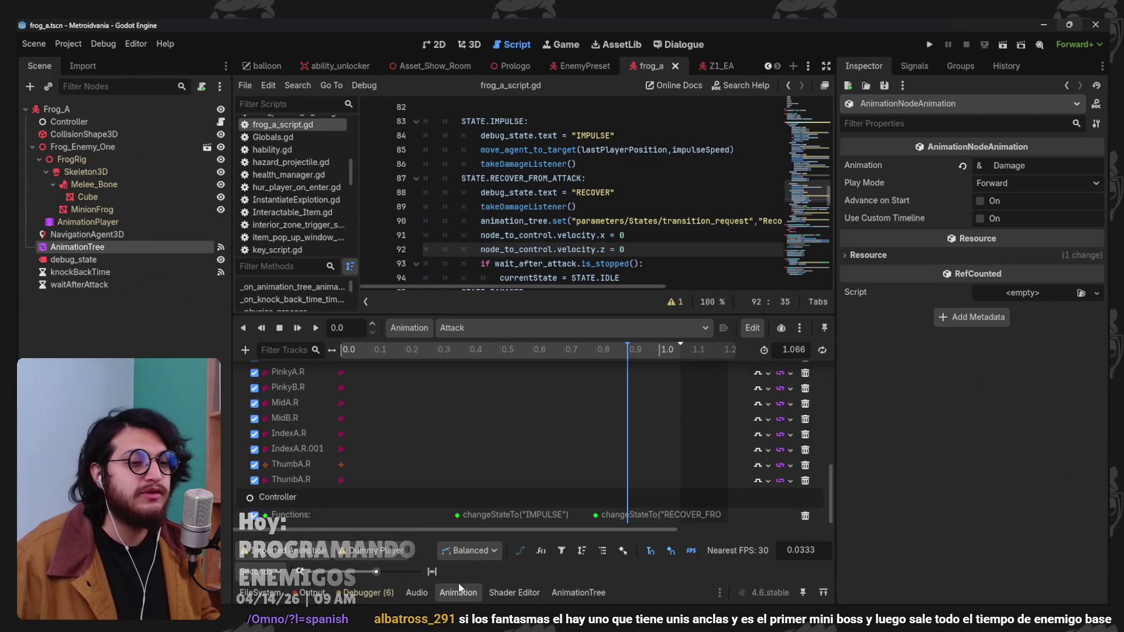
click(459, 590)
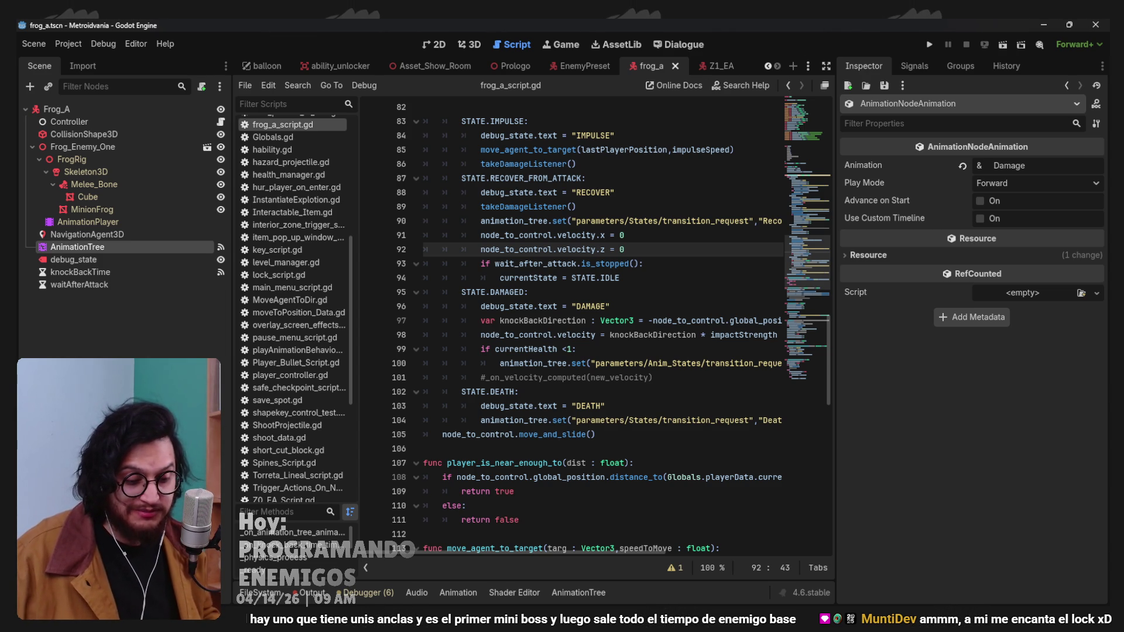
Playtest the frog cycling IMPULSE, ATTACK, DAMAGE and RECOVER, then stop the game.
click(927, 46)
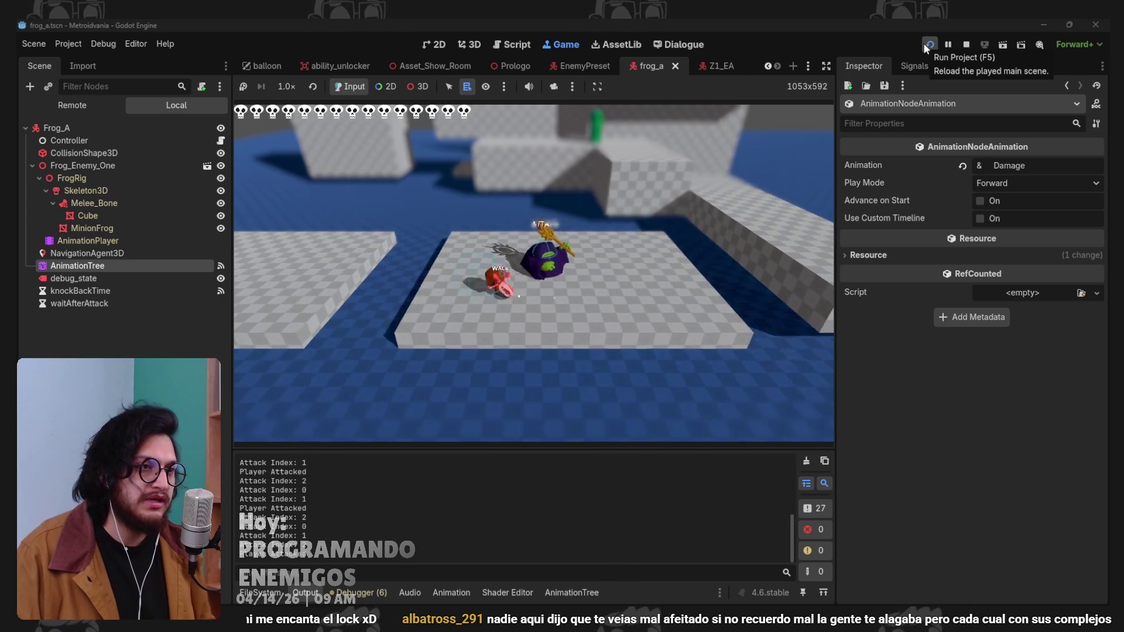
click(926, 46)
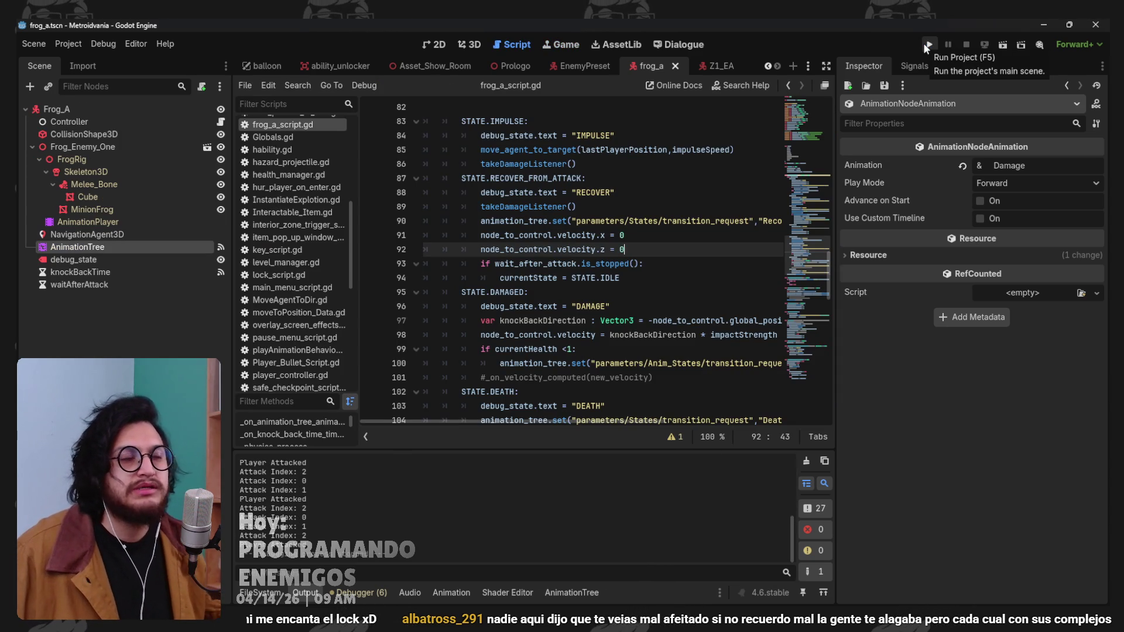
In Z1_EA_Script.gd, copy the currentEnemiesOnLevel.append(self) line from _ready.
scroll(277, 144, down, 10)
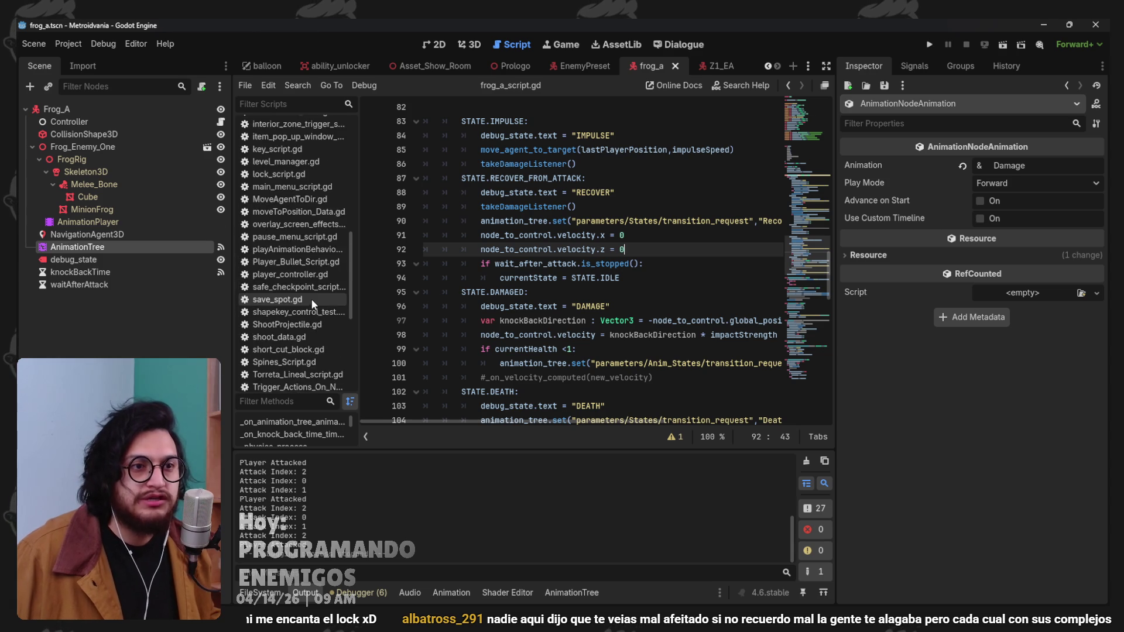
click(293, 268)
scroll(620, 266, down, 10)
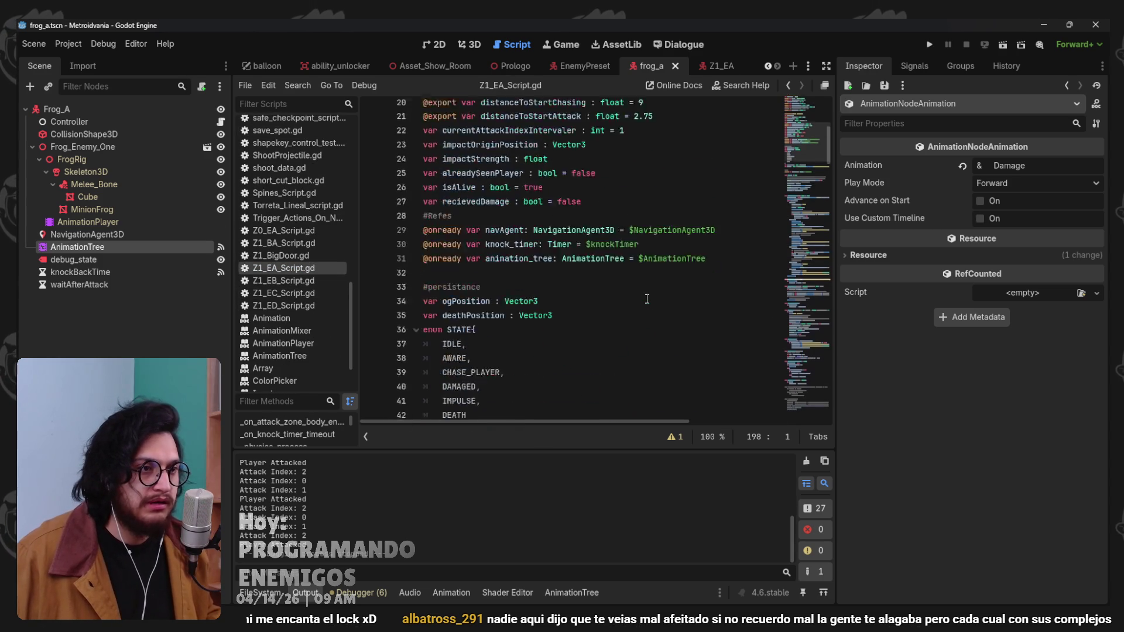
scroll(620, 267, down, 3)
click(569, 193)
click(634, 207)
mouse_move(761, 204)
mouse_down()
mouse_move(585, 193)
mouse_move(440, 210)
mouse_up()
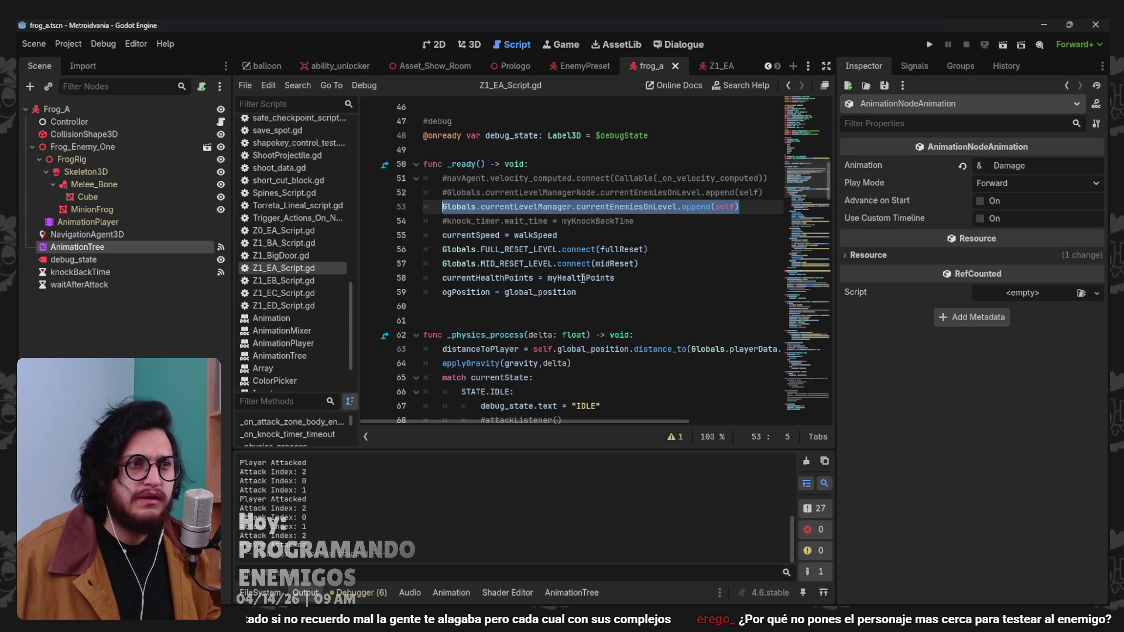
Paste the append line after wait_time in frog_a_script.gd's _ready and relaunch the game.
click(220, 121)
scroll(604, 253, up, 15)
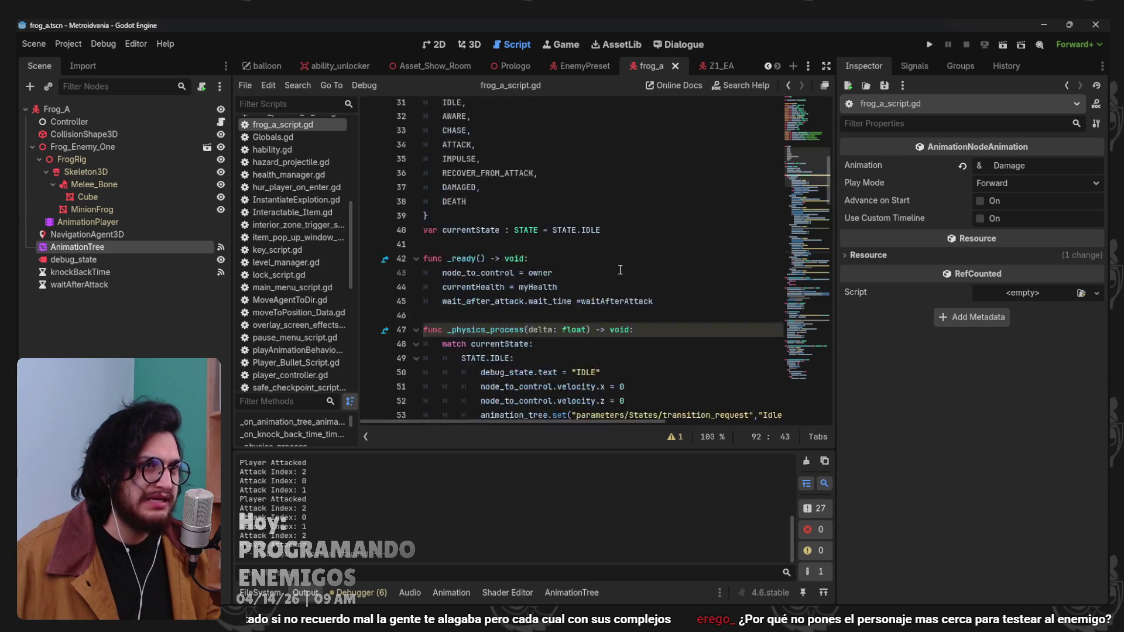
click(673, 310)
key(Return)
text(Globals.currentLevelManager.currentEnemiesOnLevel.append(self))
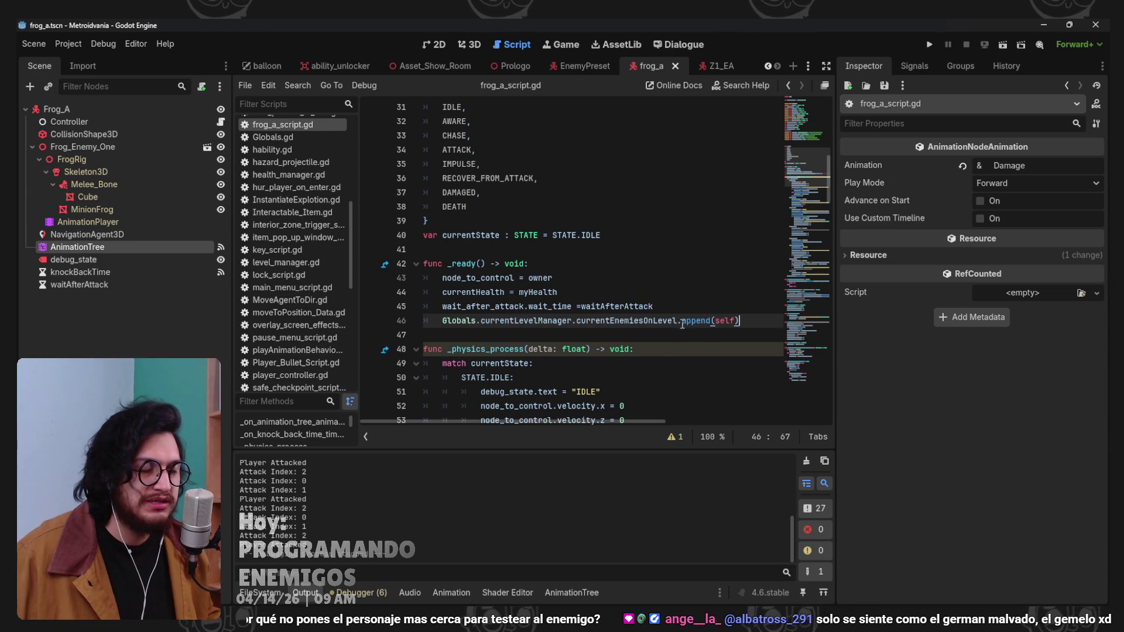
click(932, 46)
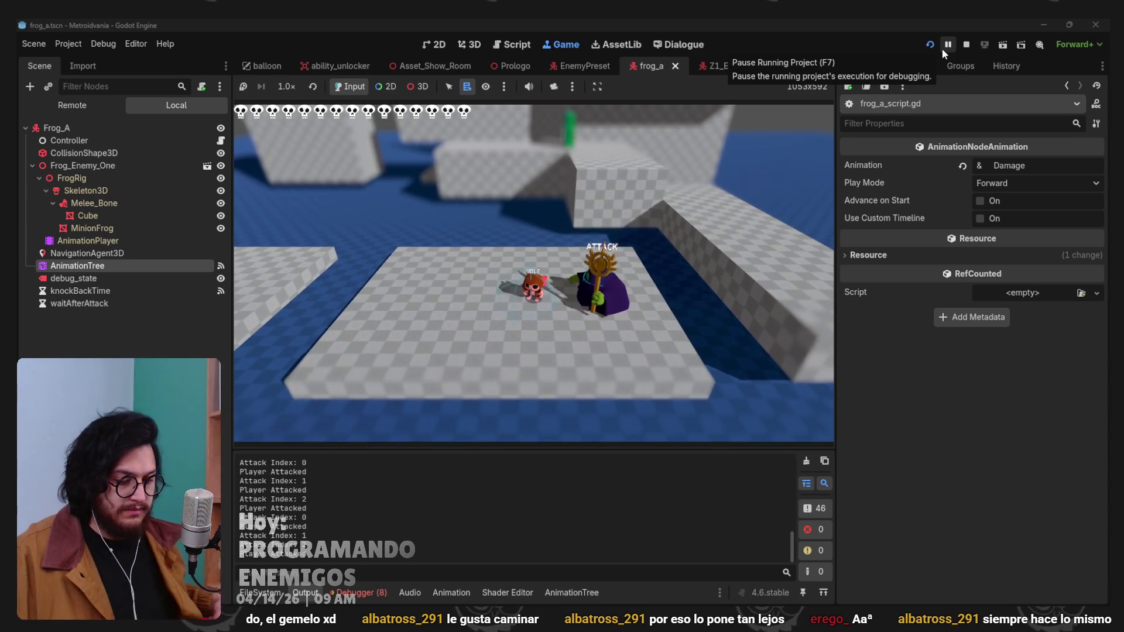
Stop the playtest after the frog cycles ATTACK, RECOVER and DAMAGE against the player.
key(F8)
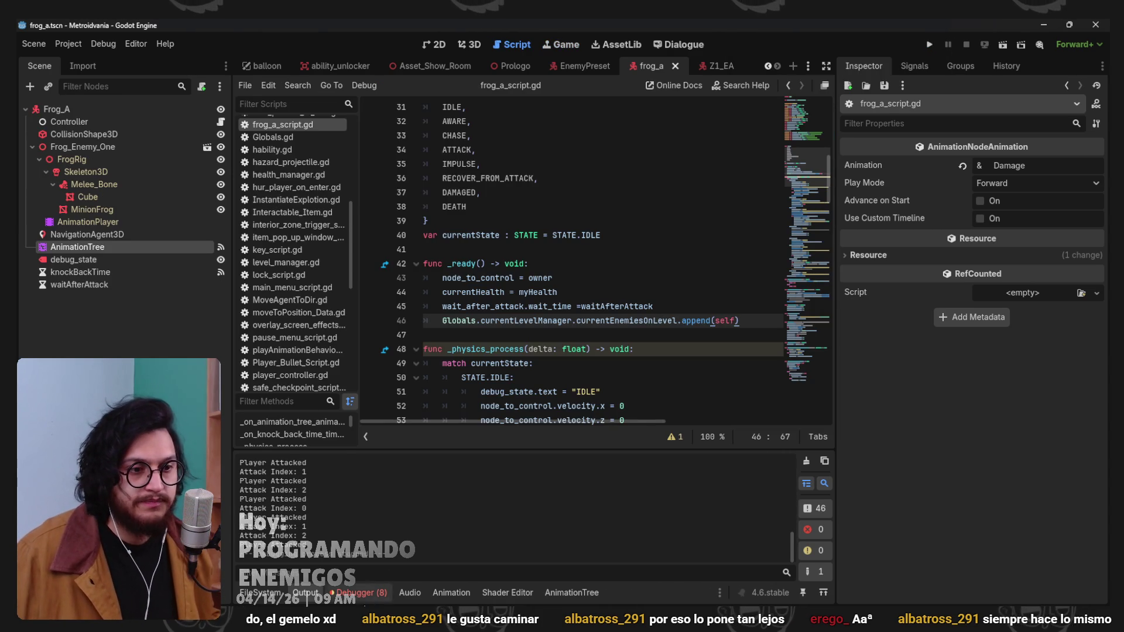
Review the reported problems in the Debugger's Errors list, then hide the debugger.
click(360, 590)
click(326, 229)
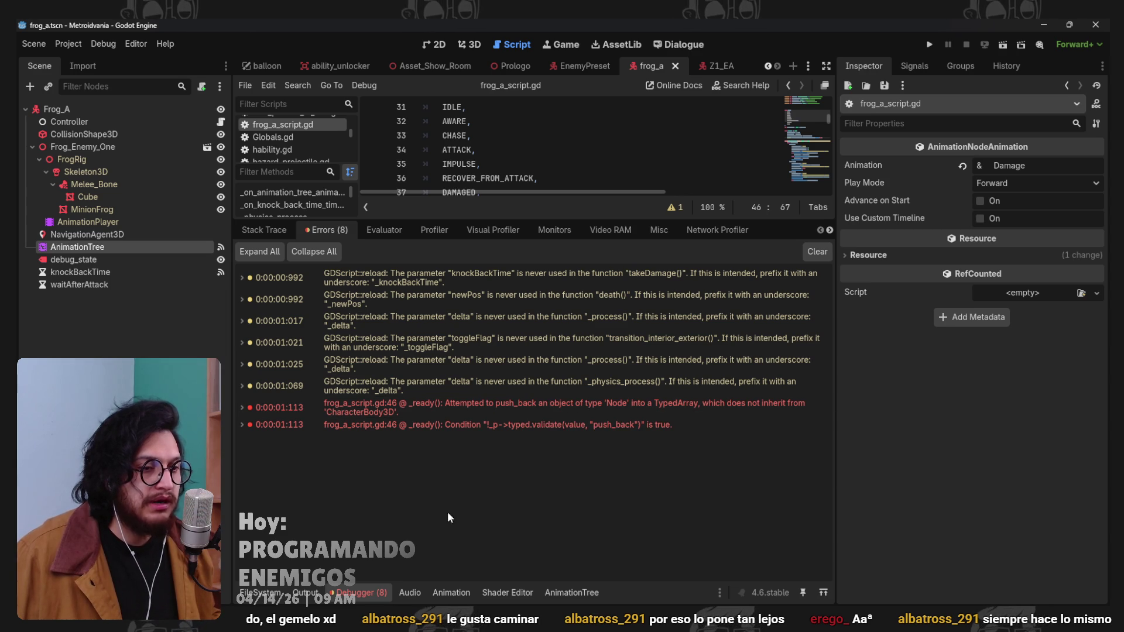
click(374, 591)
Change append(self) to append(owner) on line 46 of frog_a_script.gd and run the game with F5.
scroll(609, 319, down, 2)
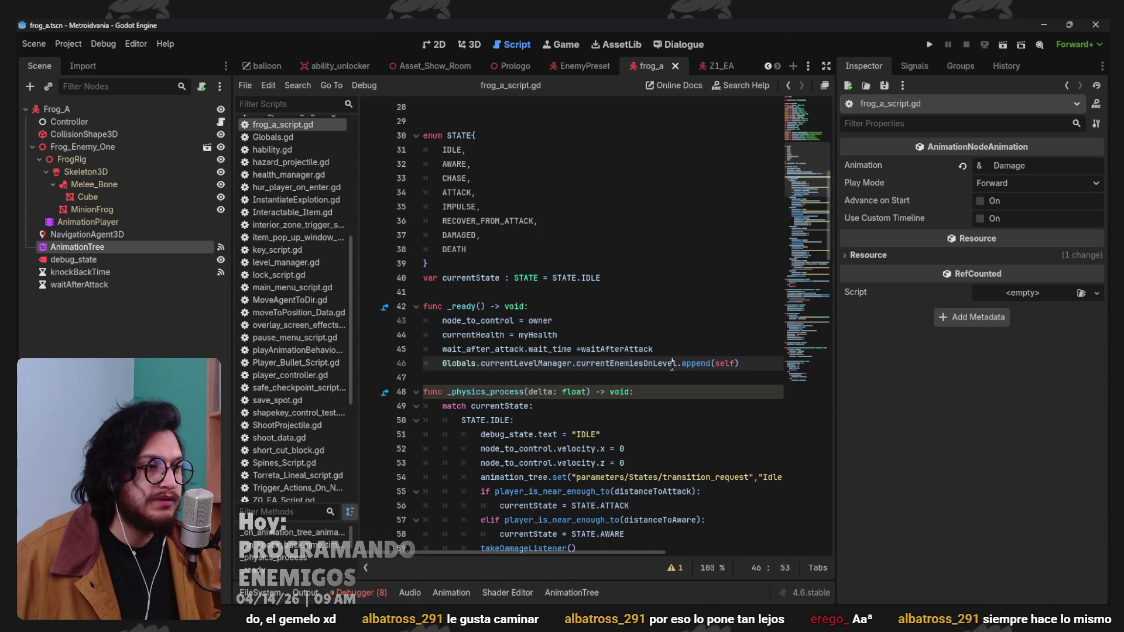
triple_click(732, 364)
double_click(731, 363)
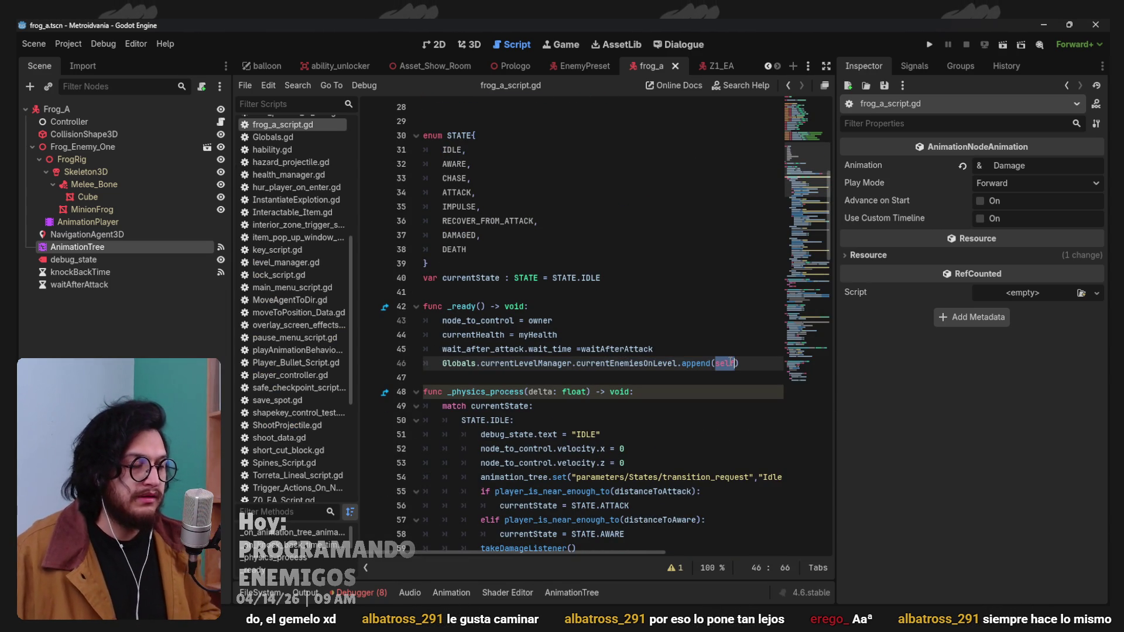
text(owner)
key(F5)
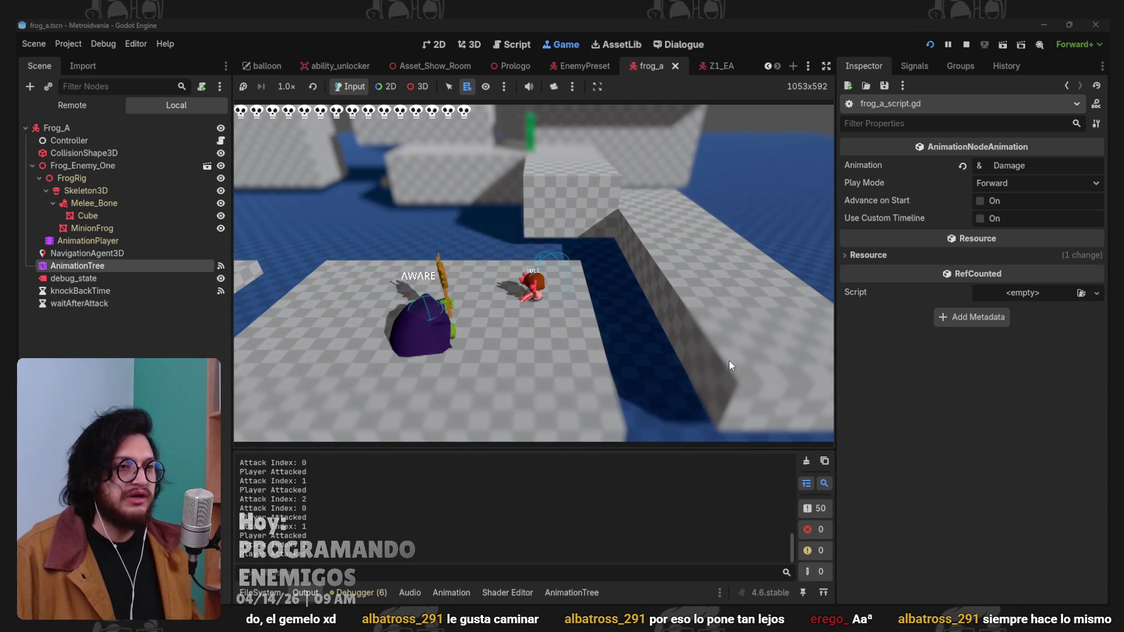
Stop the frog playtest and bring up the AnimationTree graph editor.
key(F8)
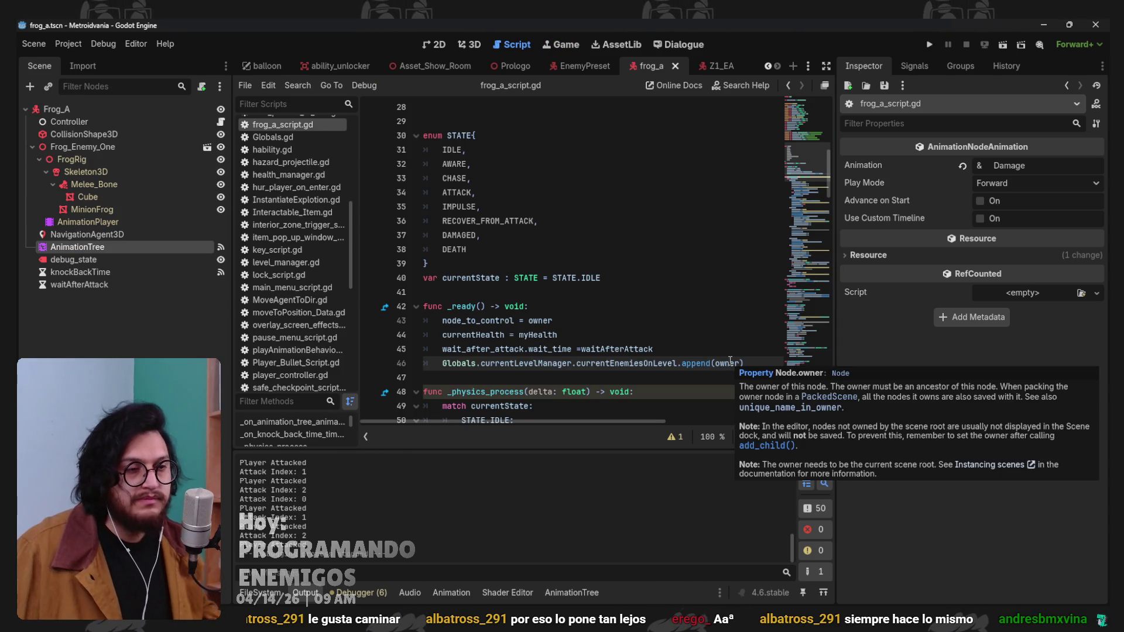
click(576, 591)
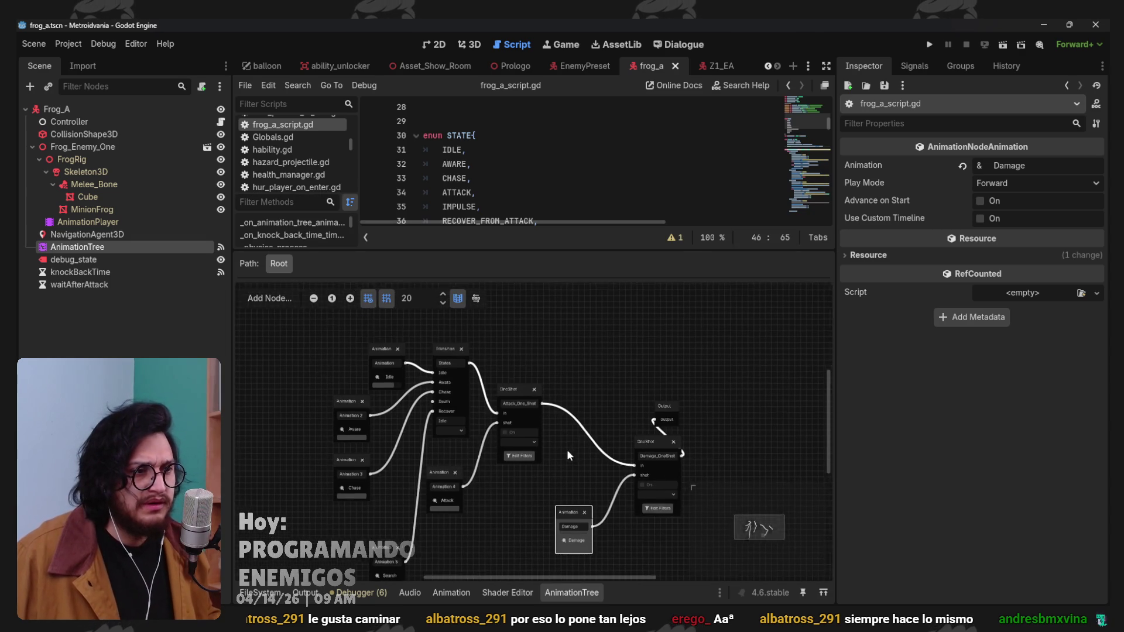
Inspect the Transition node's inputs and the Attack one-shot node's settings in the graph.
scroll(474, 340, up, 1)
click(458, 343)
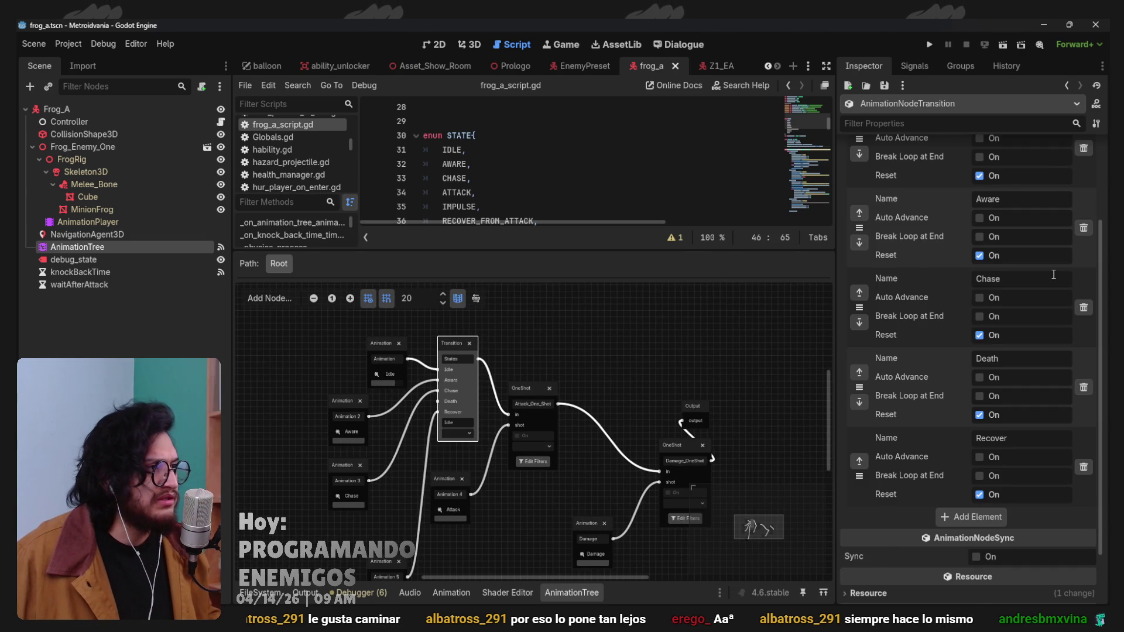
scroll(965, 291, up, 3)
scroll(507, 448, up, 2)
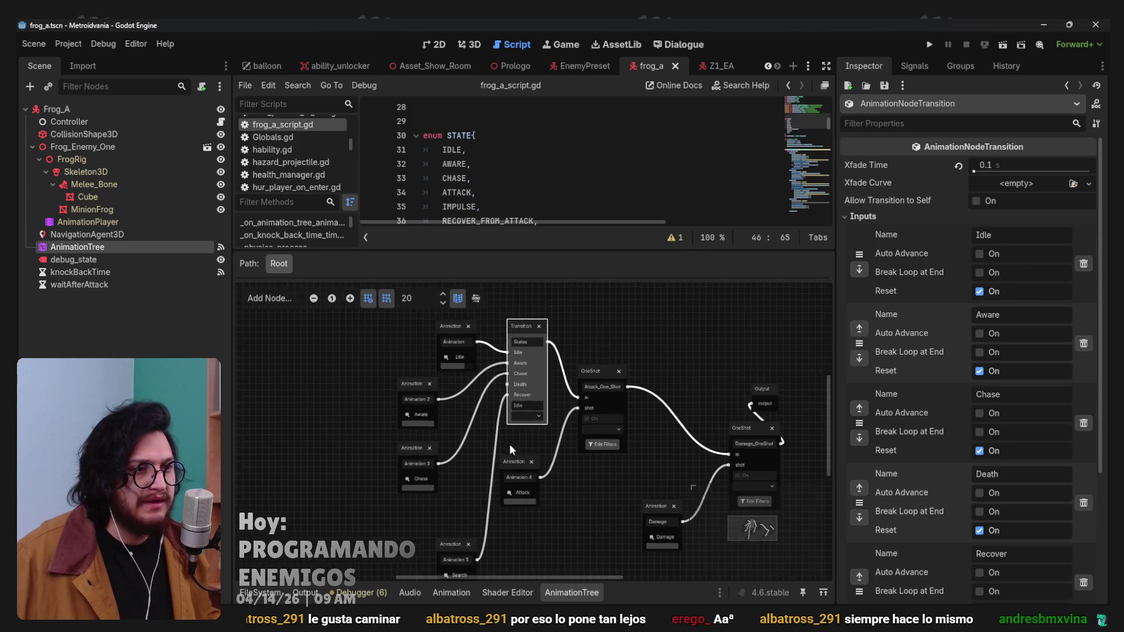
scroll(480, 487, up, 2)
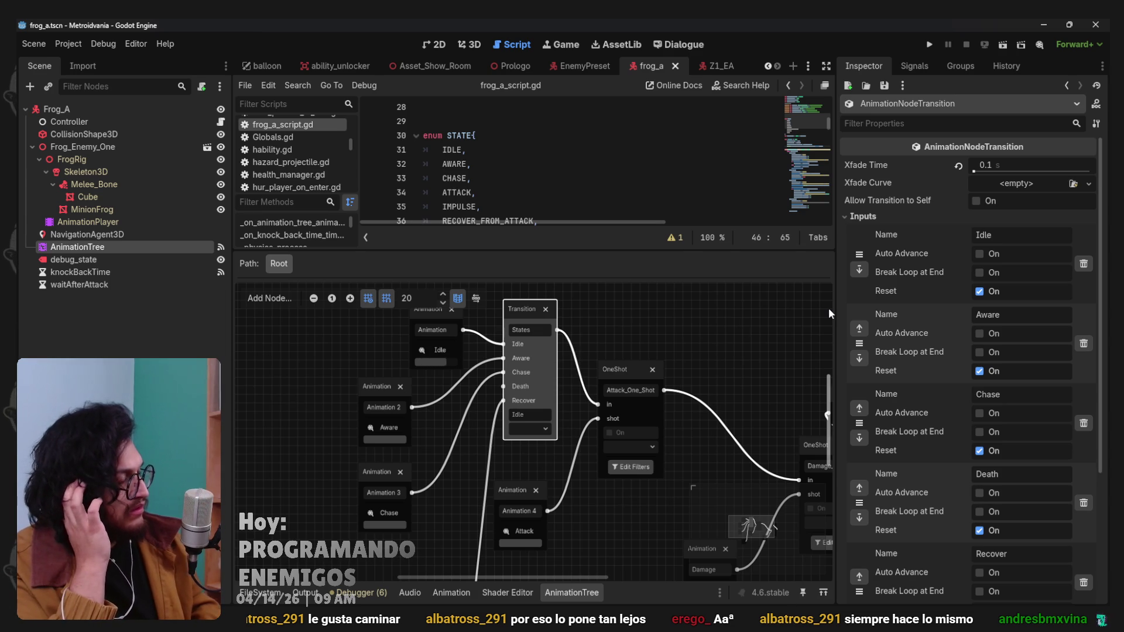
click(623, 367)
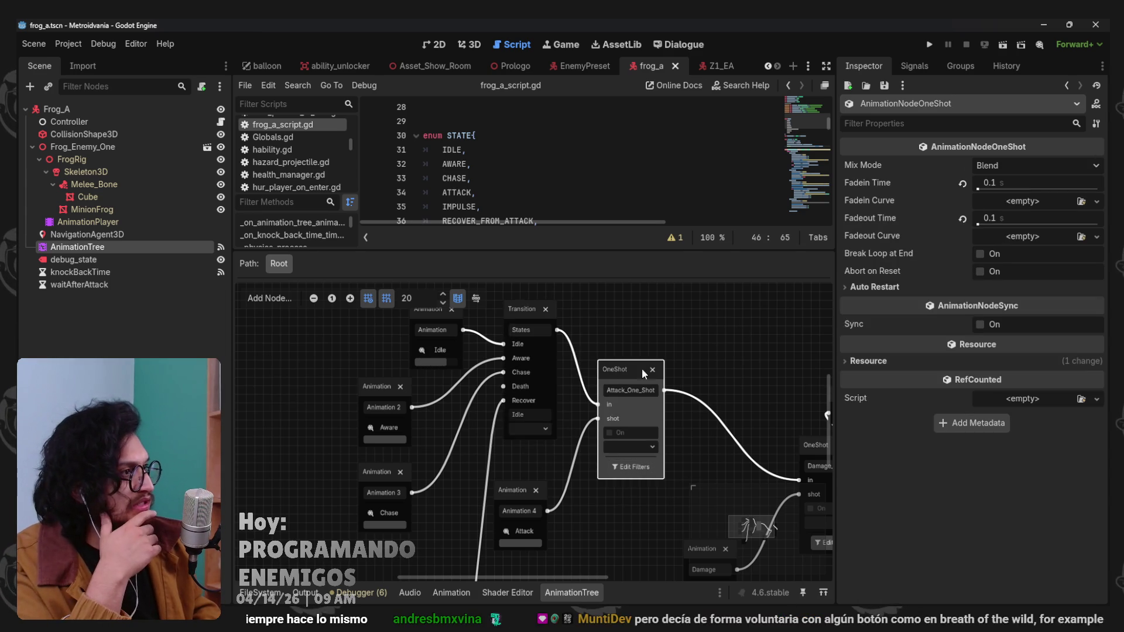
scroll(644, 392, right, 5)
Set Damage_OneShot's Fadein Time to 0.1, move the Output node right, and close the graph.
click(684, 426)
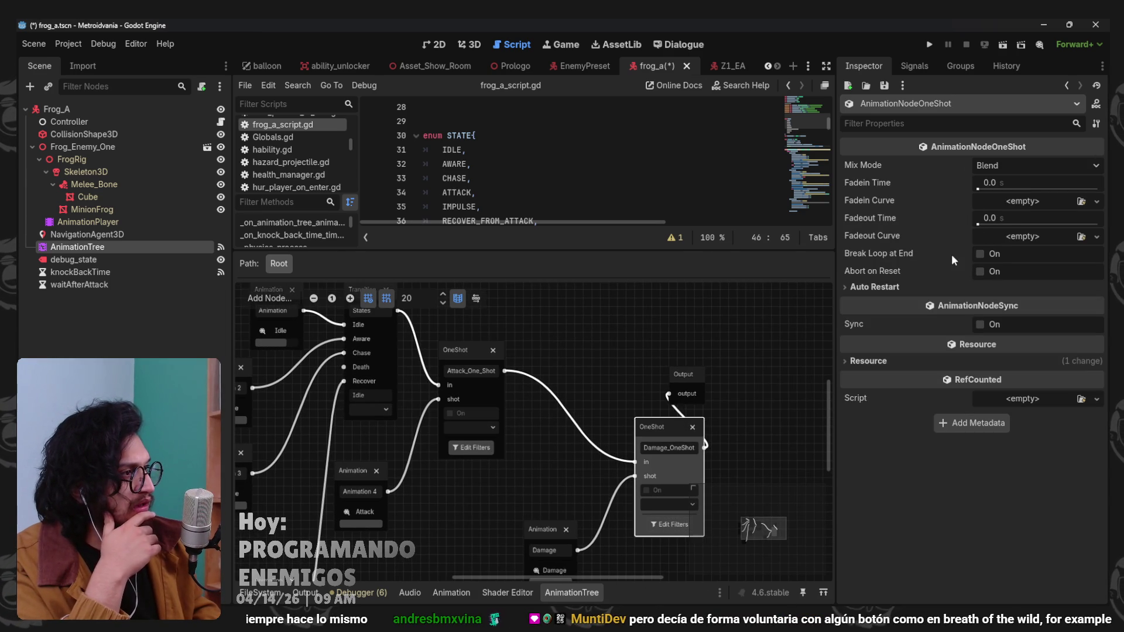
click(1017, 181)
text(0.1)
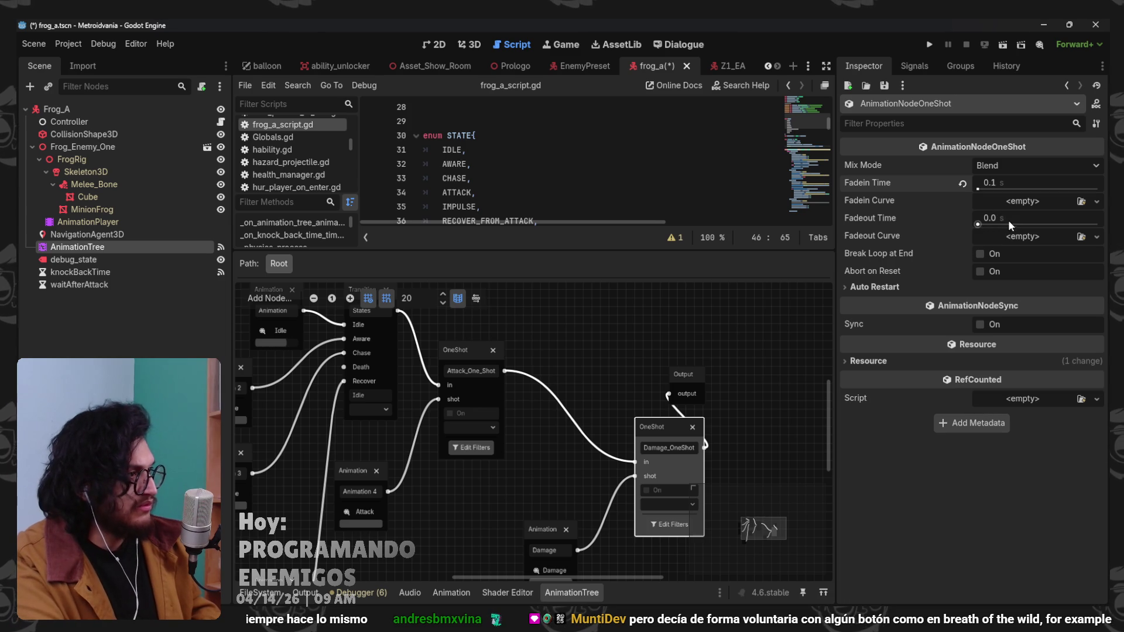
click(583, 456)
scroll(583, 457, down, 1)
scroll(583, 457, left, 3)
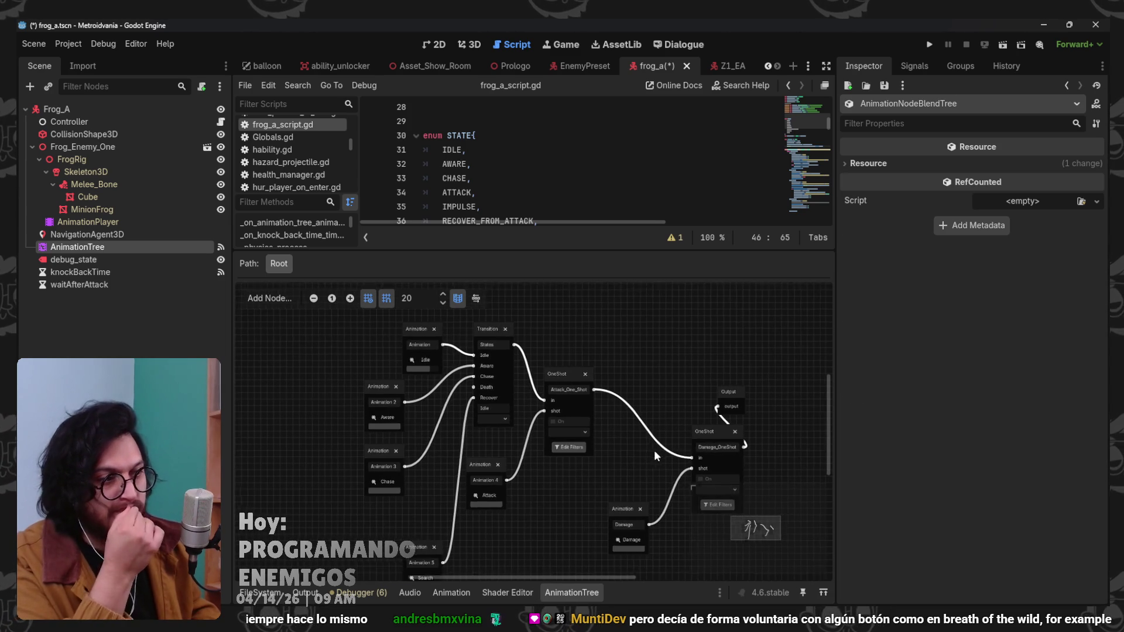
drag(777, 386, 831, 387)
scroll(646, 404, down, 2)
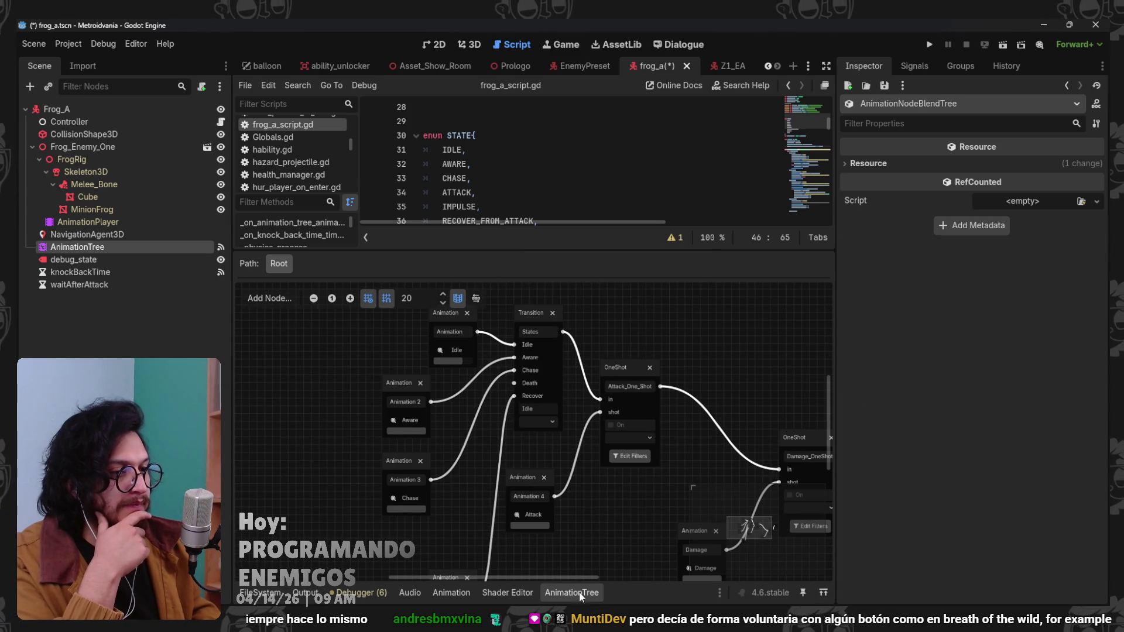
click(572, 592)
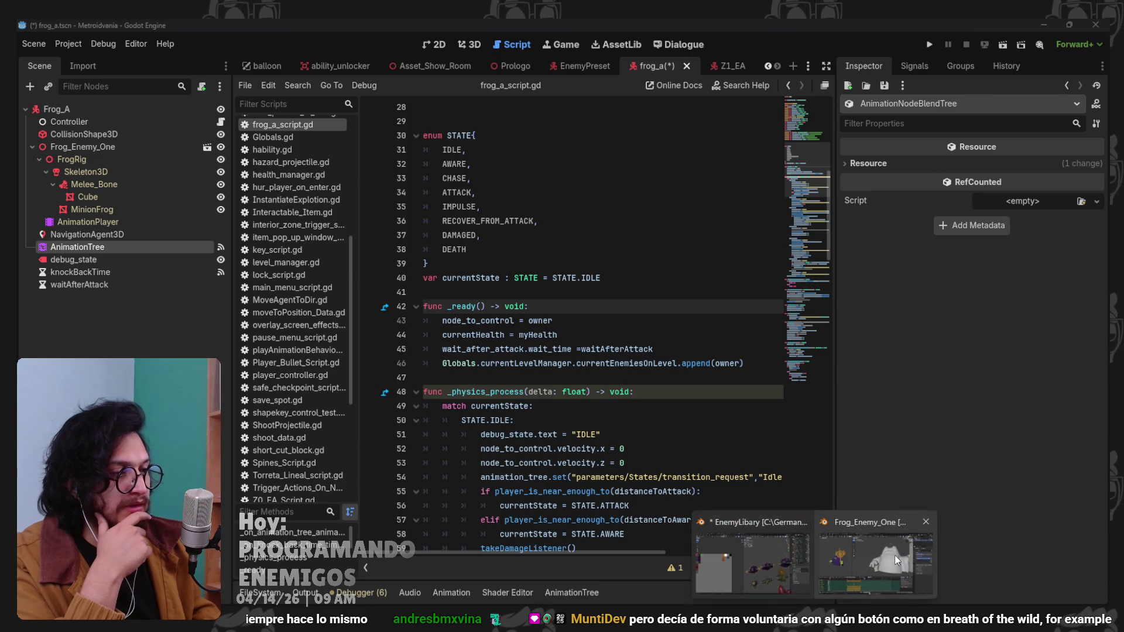
Return to Blender, rewind the frog rig in pose mode and play the Chase-loop.
click(876, 561)
mouse_move(367, 461)
mouse_down()
mouse_move(291, 456)
mouse_move(344, 473)
mouse_move(301, 484)
mouse_move(348, 490)
mouse_move(288, 489)
mouse_move(356, 490)
mouse_move(344, 489)
mouse_up()
key(ctrl+Tab)
key(space)
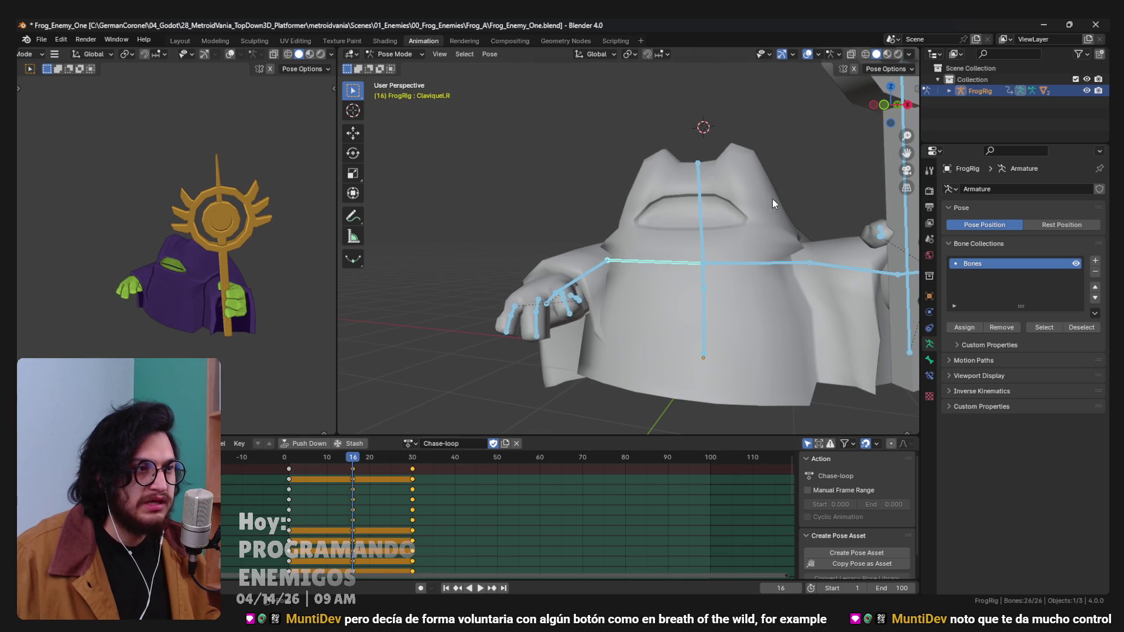
Rotate the left clavicle around global Z and keyframe the pose at frame 16.
click(731, 296)
key(r)
key(z)
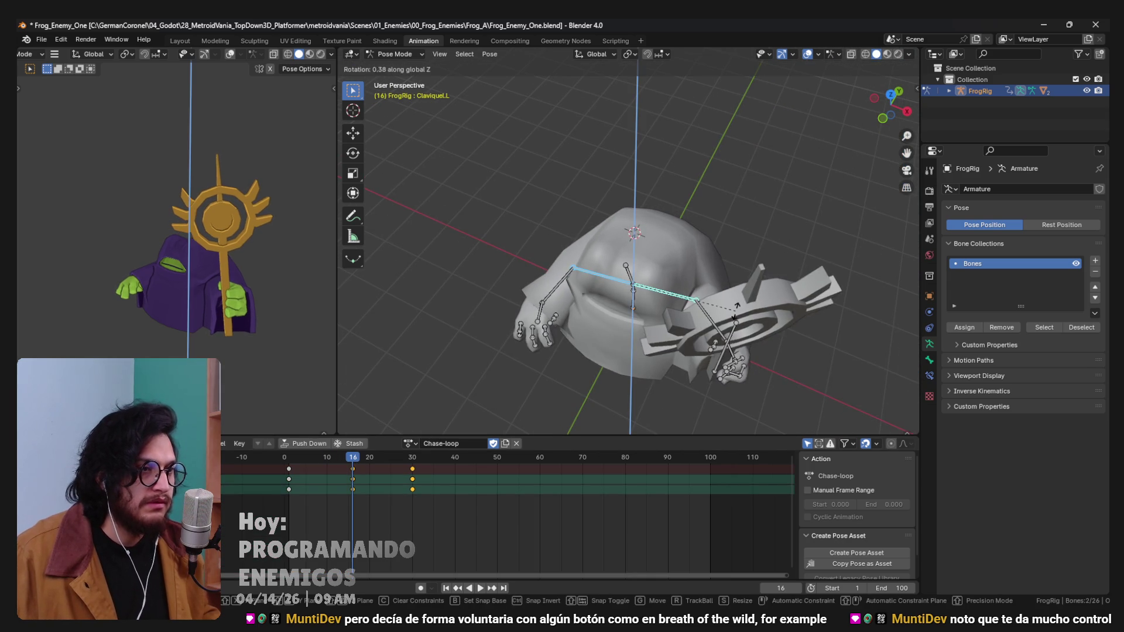
click(732, 303)
key(i)
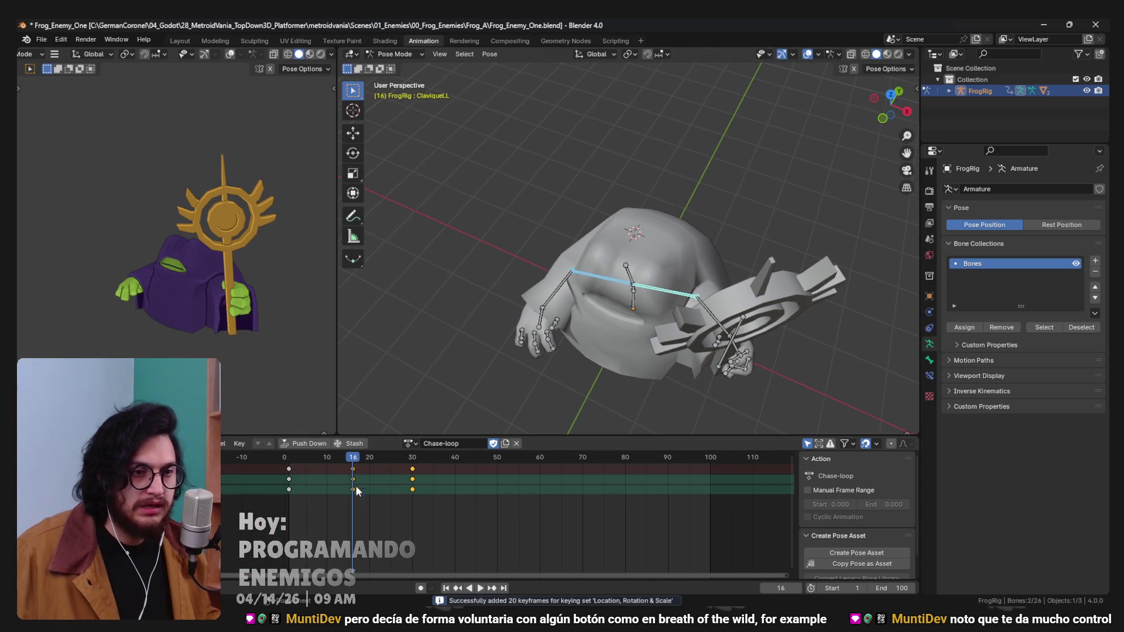
Move the frame-16 keys back to frame 10 and keyframe all bones at frame 20.
key(a)
click(351, 473)
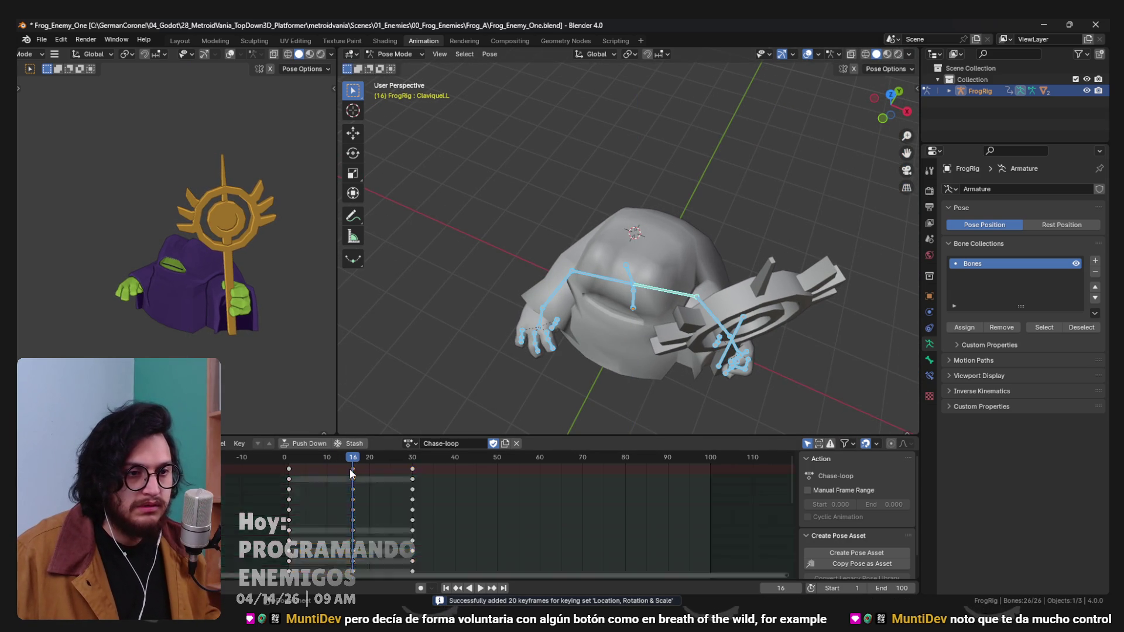
drag(353, 475, 327, 475)
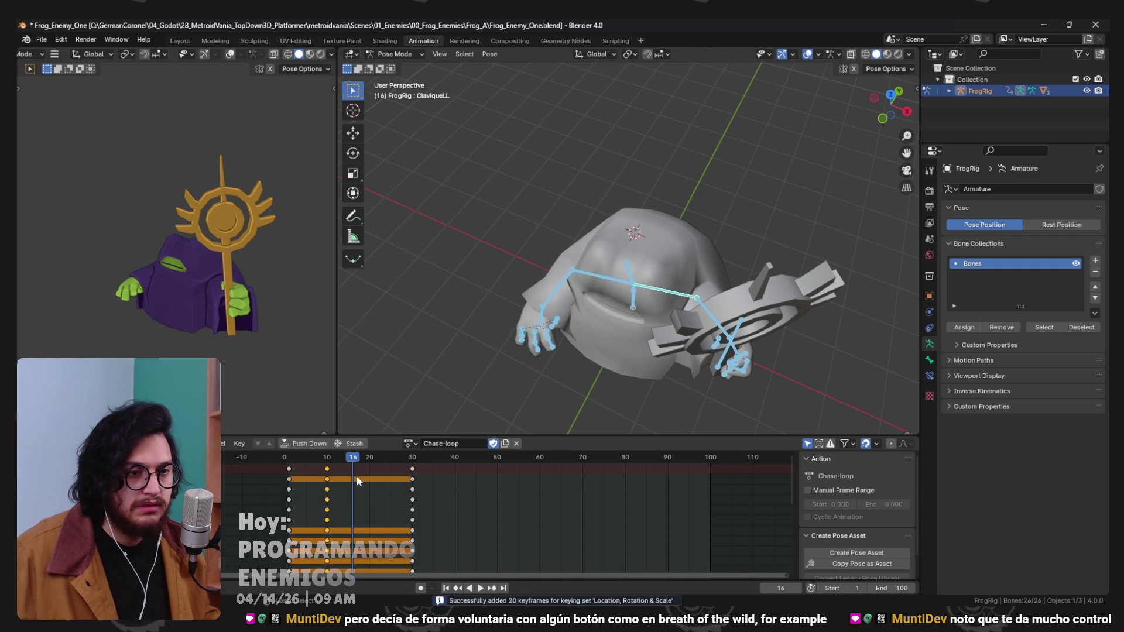
click(371, 460)
key(i)
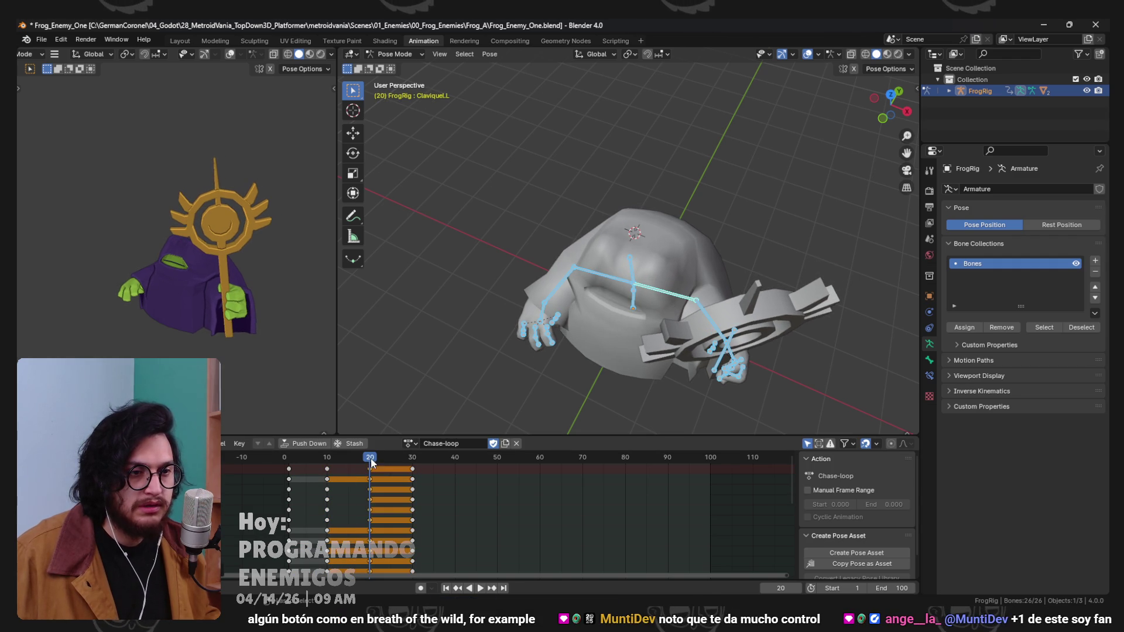
Rotate both clavicles around global Z and keyframe the new pose at frame 30.
alt+click(327, 479)
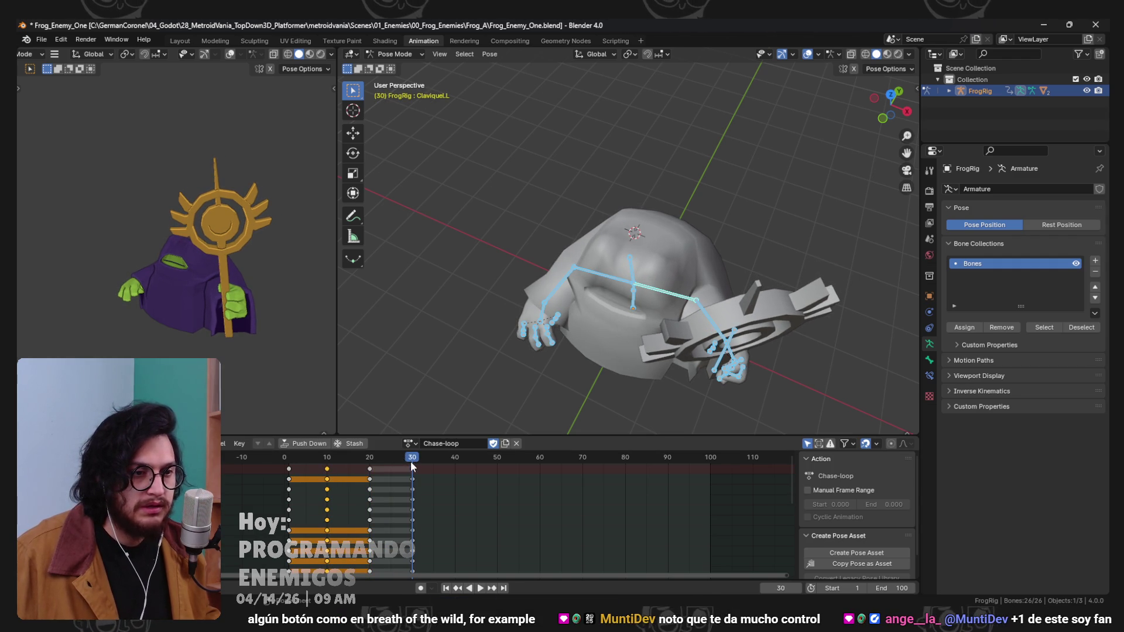
click(609, 282)
shift+click(668, 296)
key(r)
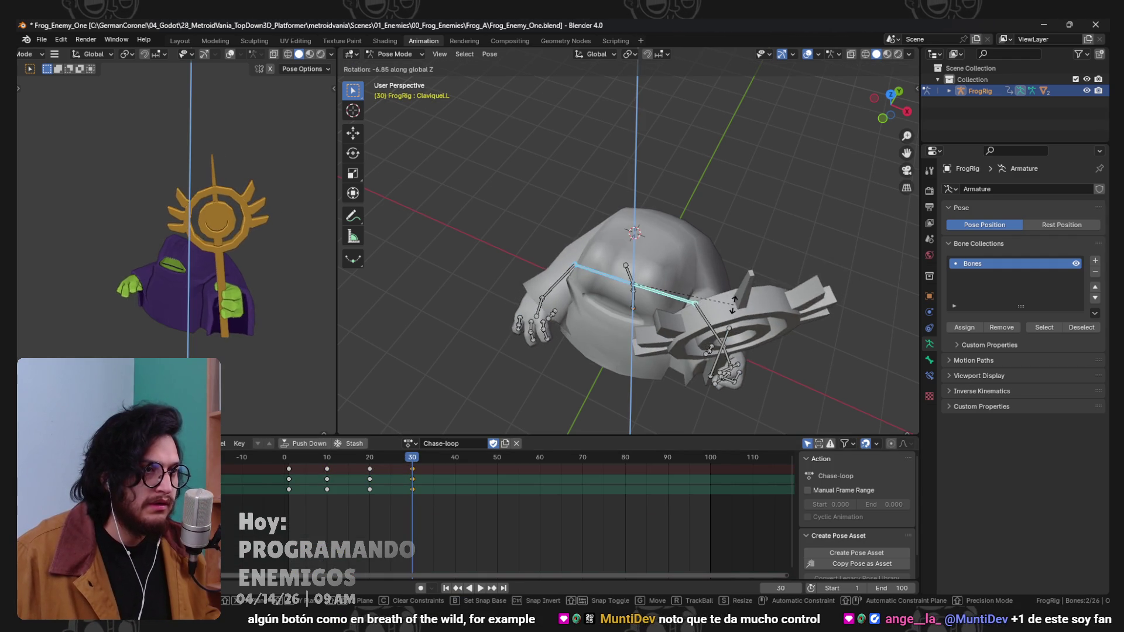
click(735, 331)
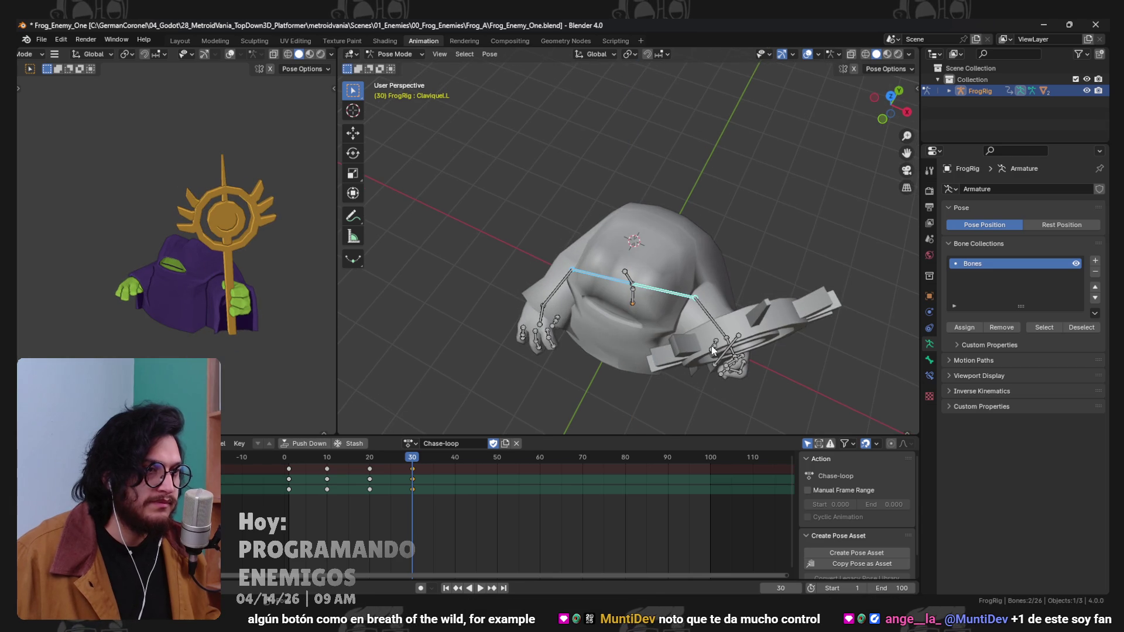
key(r)
key(z)
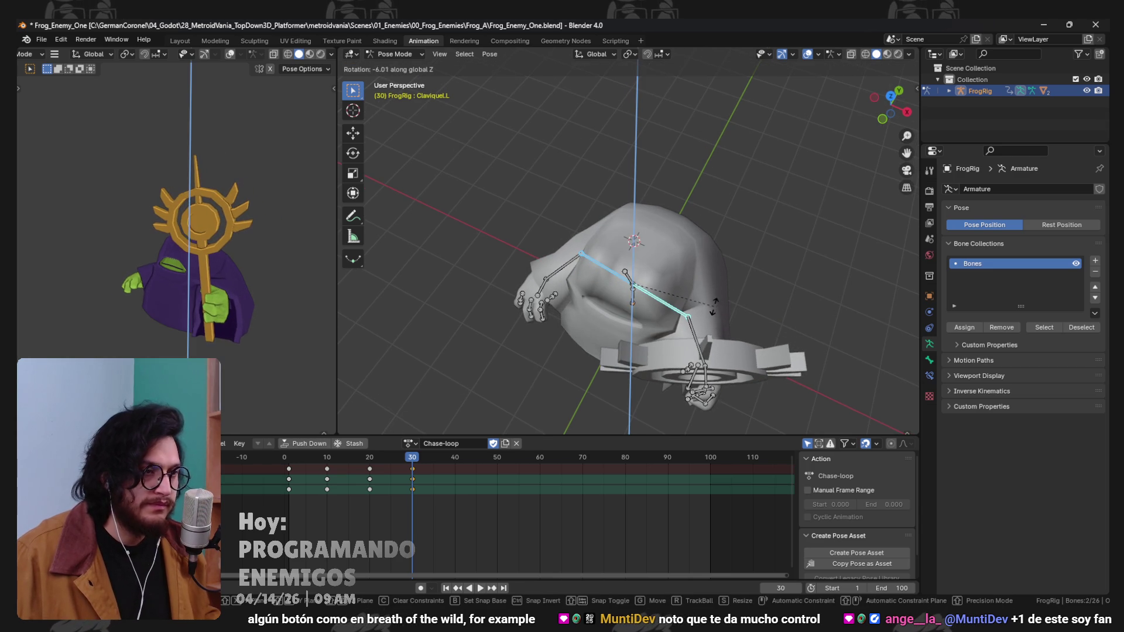
click(714, 302)
key(i)
Key all bones at frame 40 by copying and pasting the pose, then play the loop back.
key(space)
mouse_move(365, 461)
mouse_down()
mouse_move(279, 470)
mouse_move(438, 466)
mouse_move(271, 459)
mouse_move(335, 451)
mouse_up()
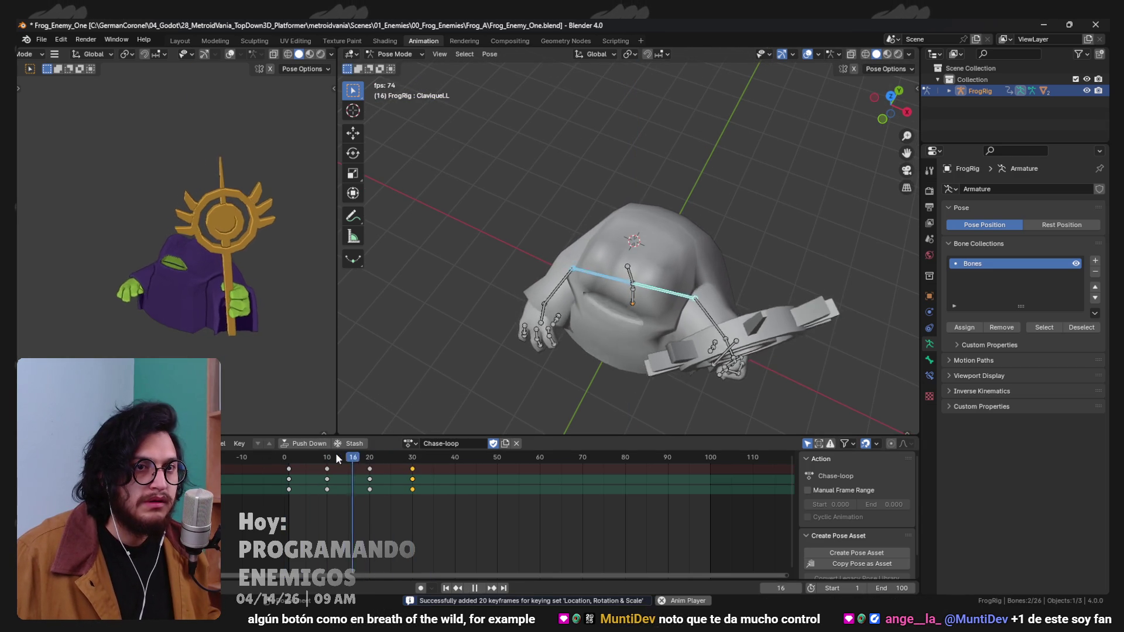
drag(441, 460, 455, 460)
key(space)
key(a)
key(ctrl+c)
key(ctrl+v)
key(space)
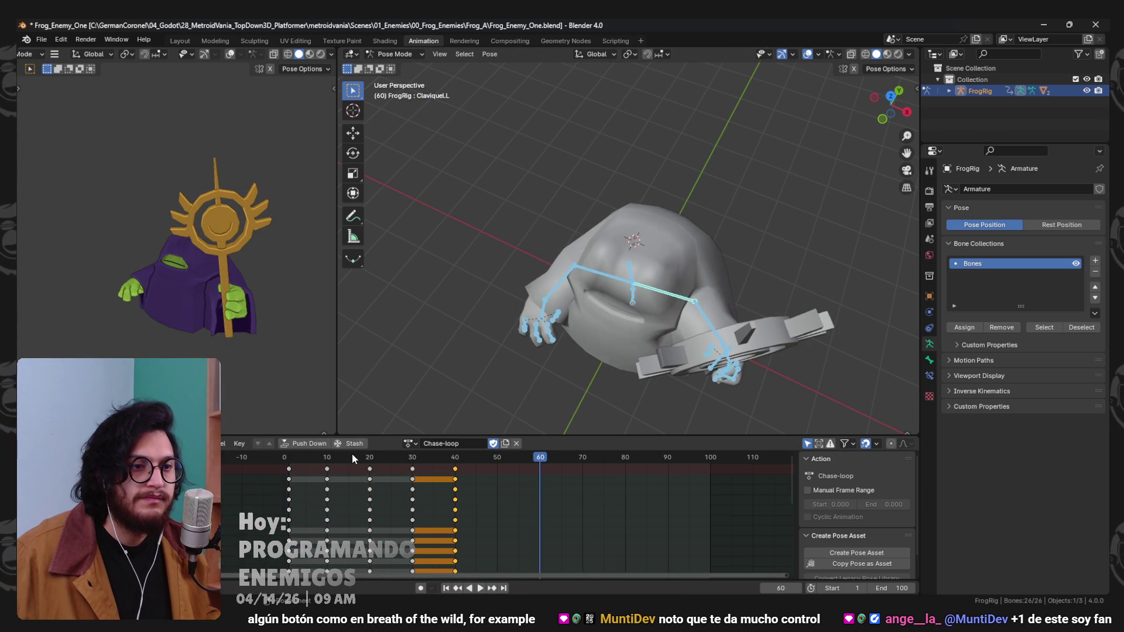
key(space)
Re-rotate the clavicles around Z at frame 30, rekey that pose, and review playback.
mouse_move(344, 460)
mouse_down()
mouse_move(444, 460)
mouse_move(412, 459)
mouse_up()
click(675, 293)
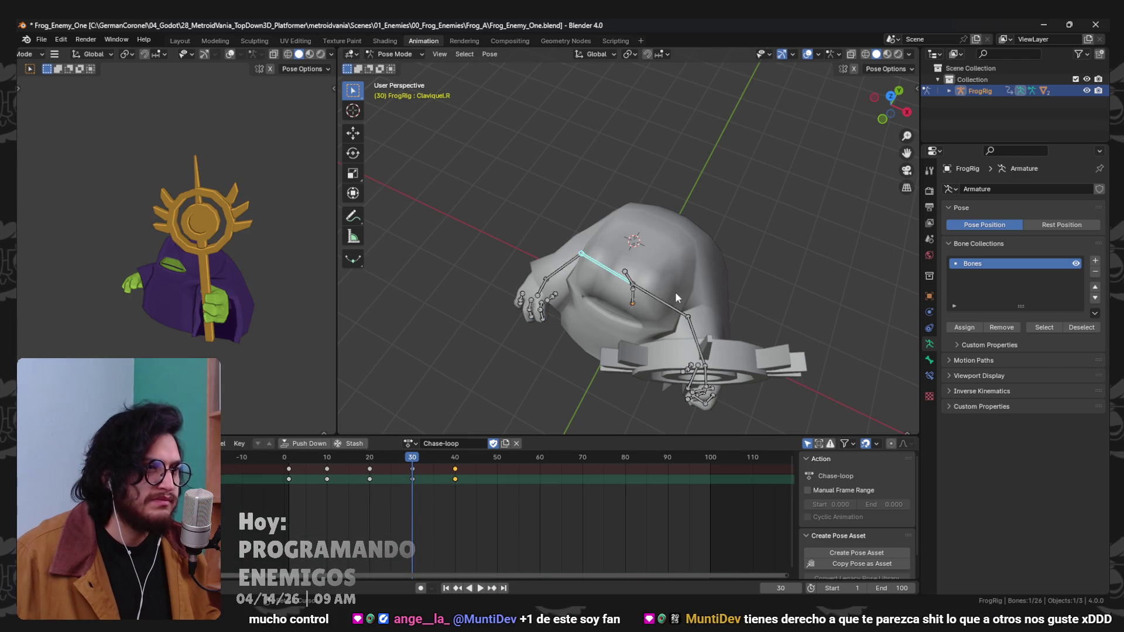
key(r)
click(715, 301)
key(i)
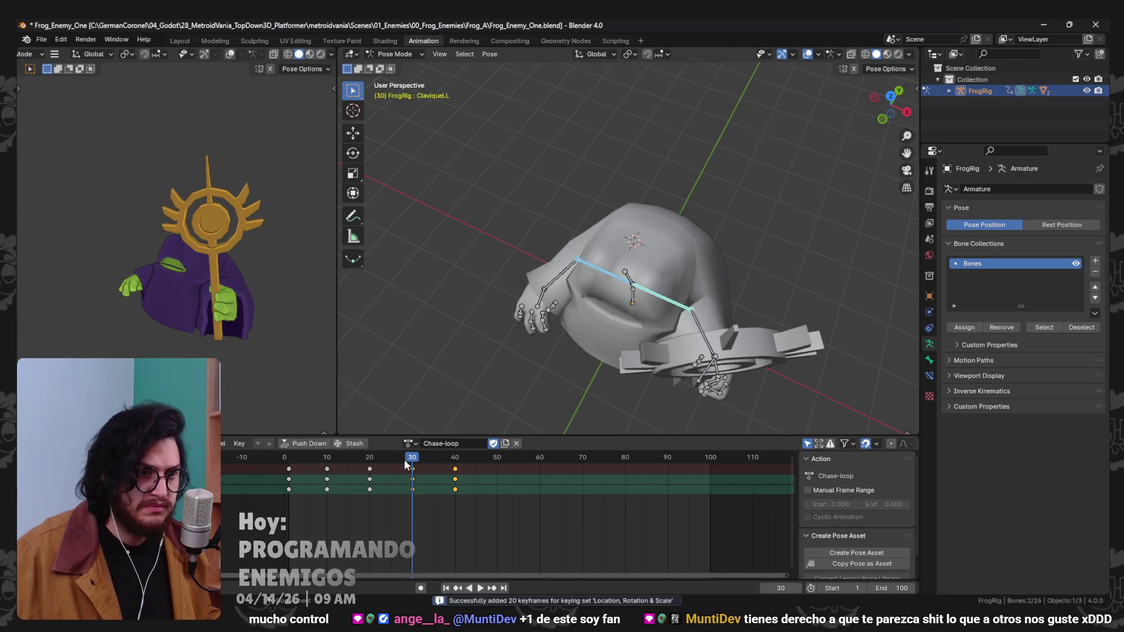
key(space)
key(space)
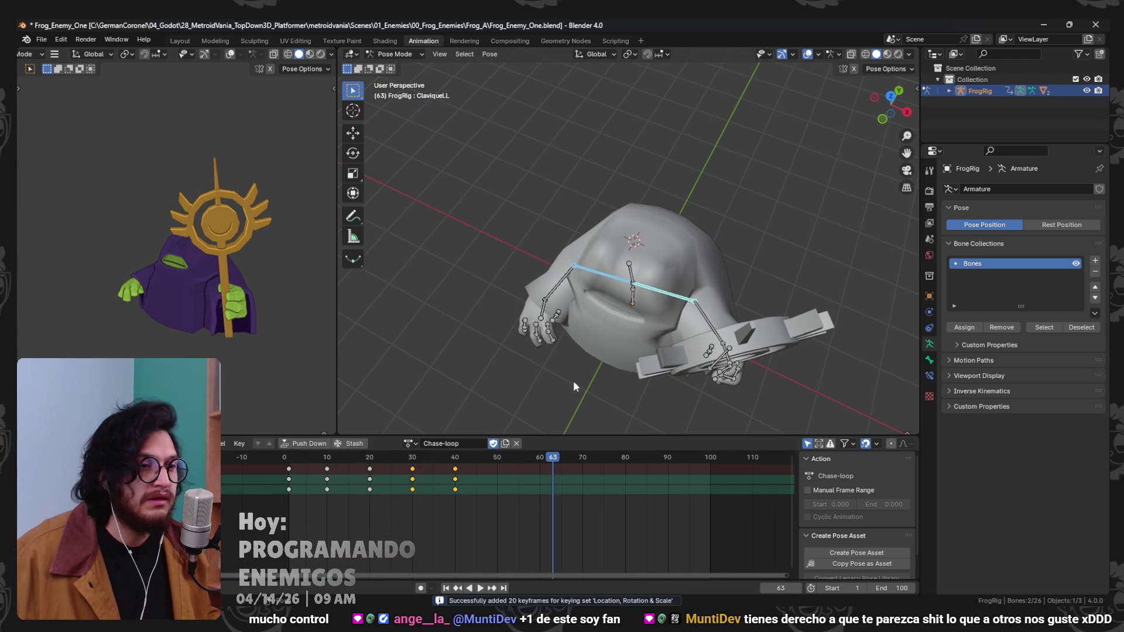
click(409, 443)
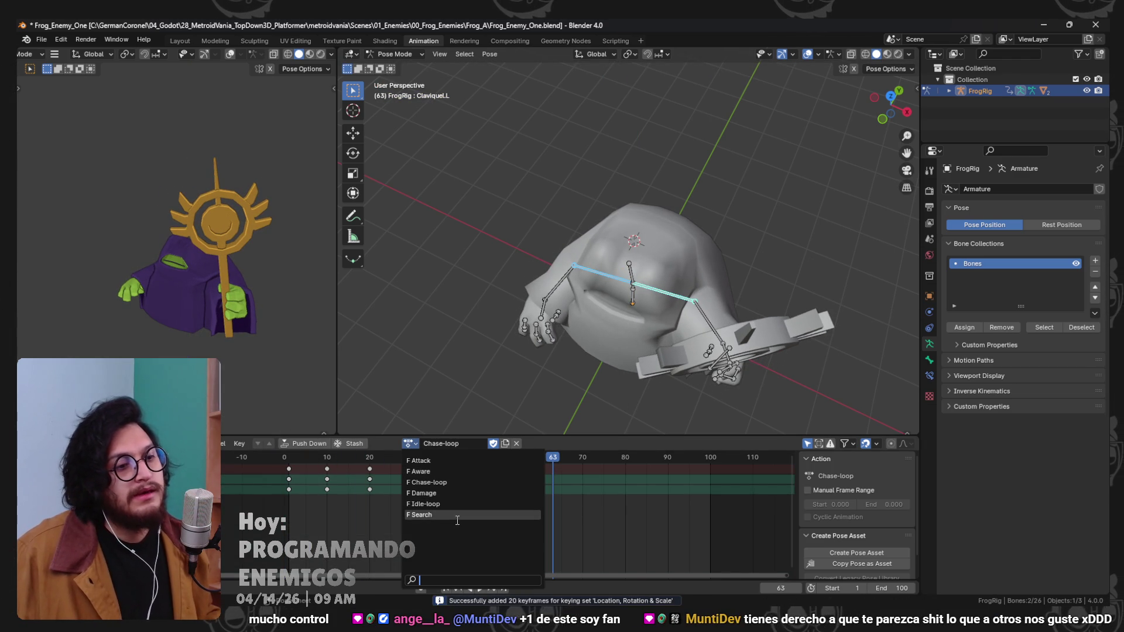
Preview the Search action, save Frog_Enemy_One.blend from Object Mode, and minimize Blender.
click(420, 514)
key(space)
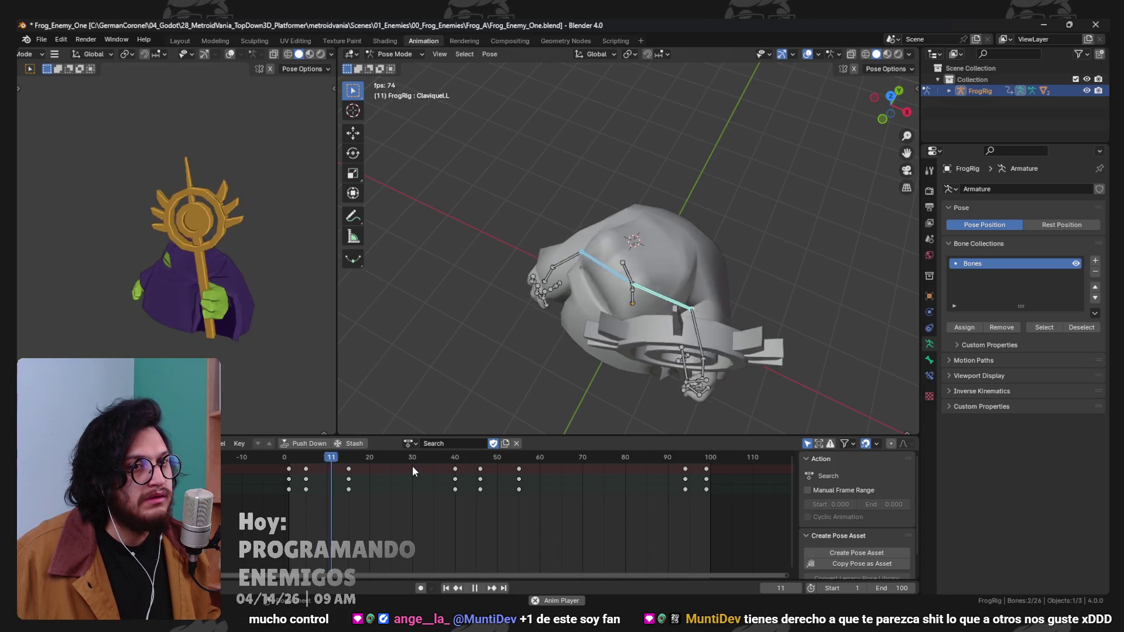
key(space)
key(ctrl+Tab)
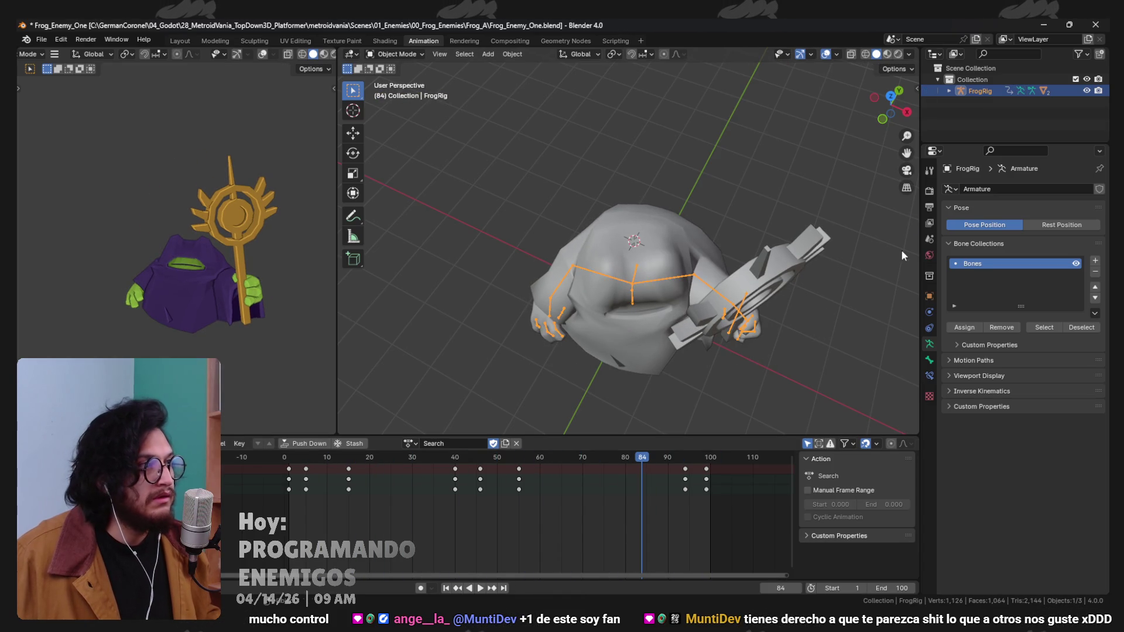
key(ctrl+s)
click(1048, 24)
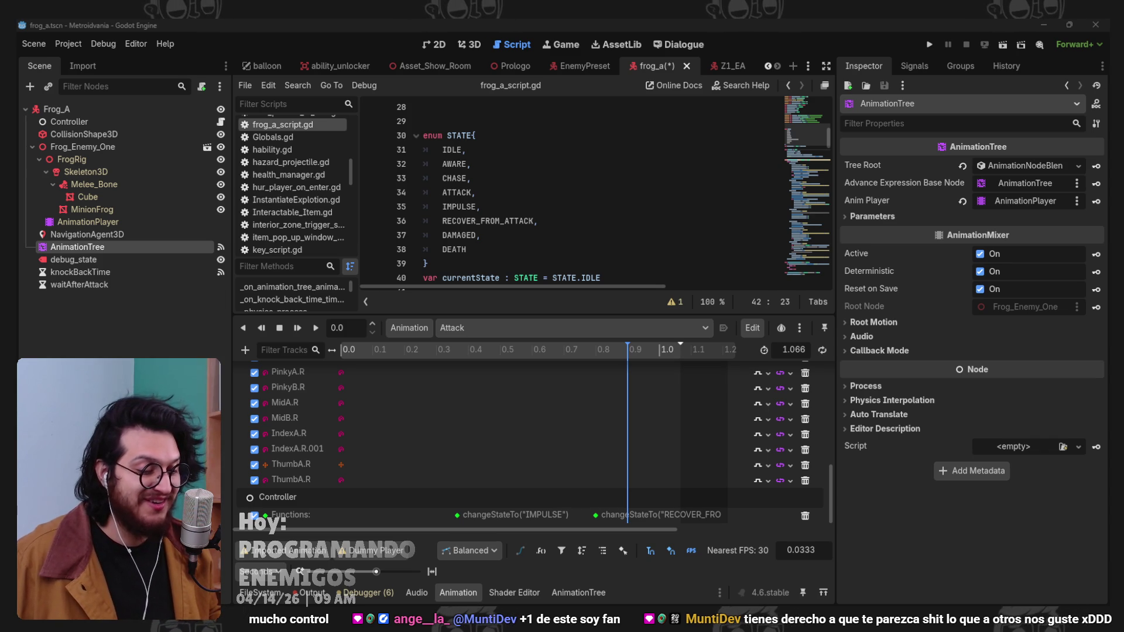
Switch from Godot to the Firefox window showing Omno's Steam store page.
key(alt+Tab)
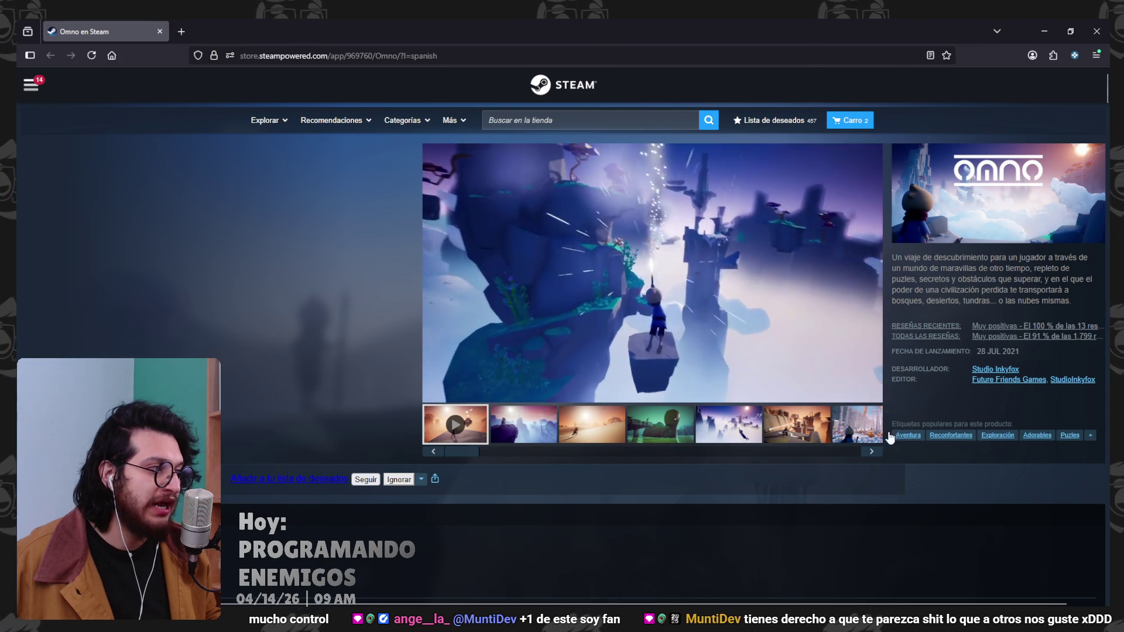
Flip through Omno's green, desert, purple cliff, snowy and canyon screenshots, then scroll down.
mouse_move(1052, 329)
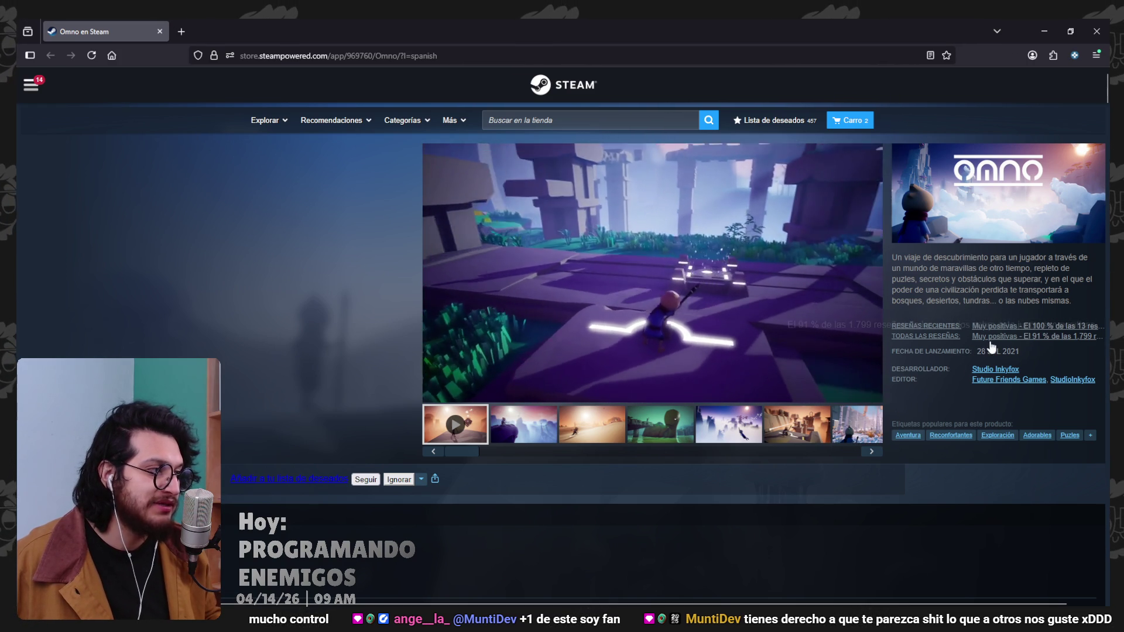
mouse_move(993, 341)
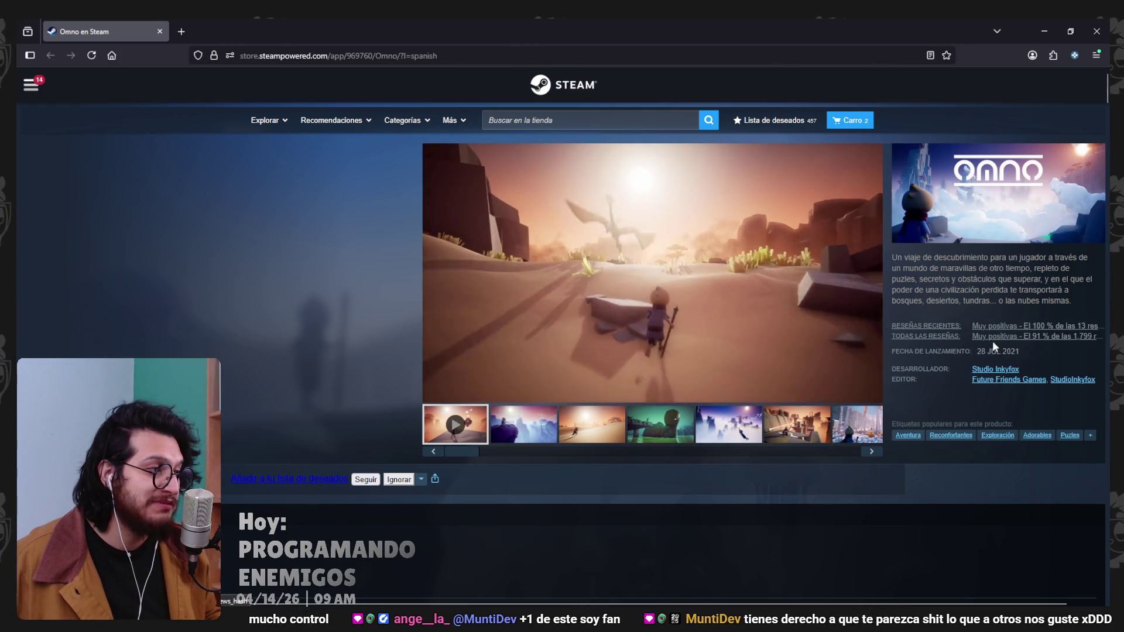
click(640, 431)
click(592, 424)
click(660, 424)
click(729, 425)
click(818, 441)
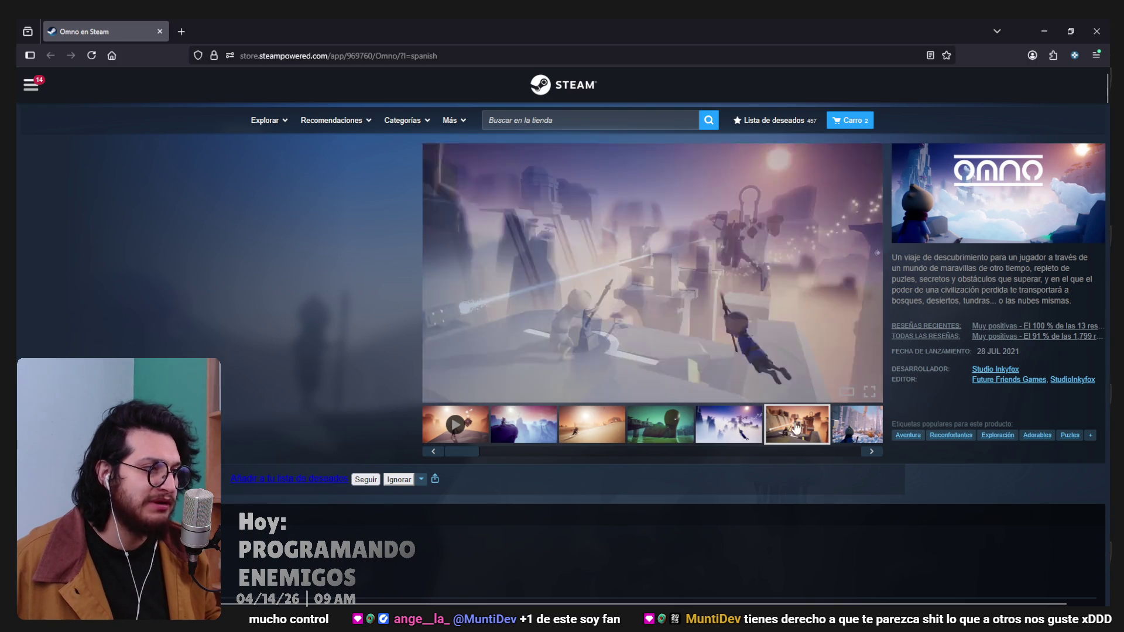
click(560, 442)
click(534, 432)
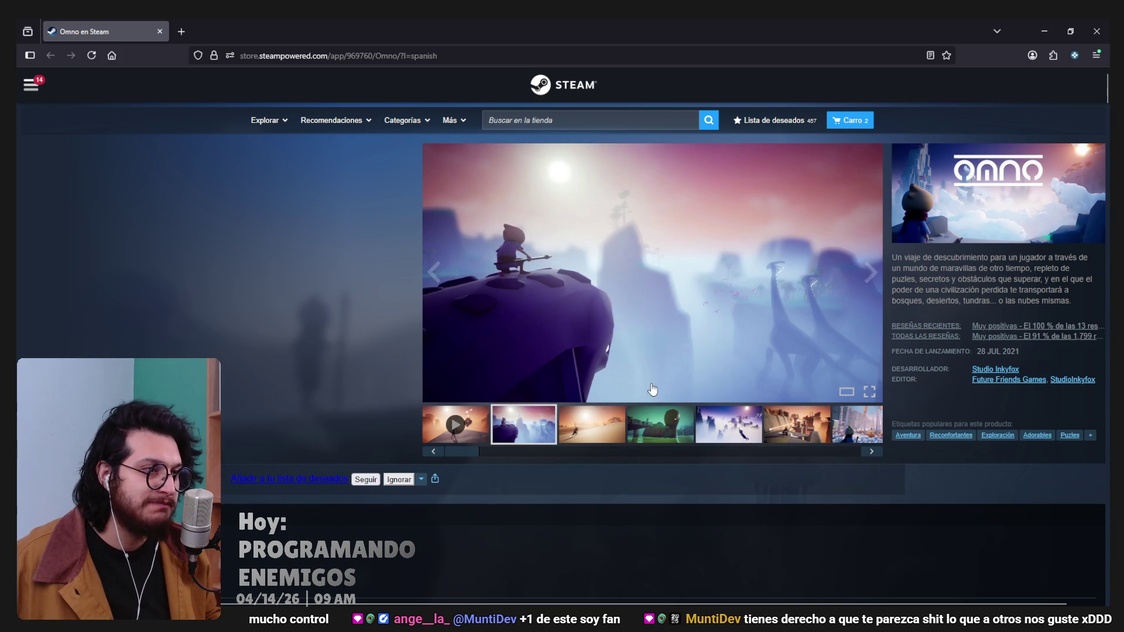
click(667, 426)
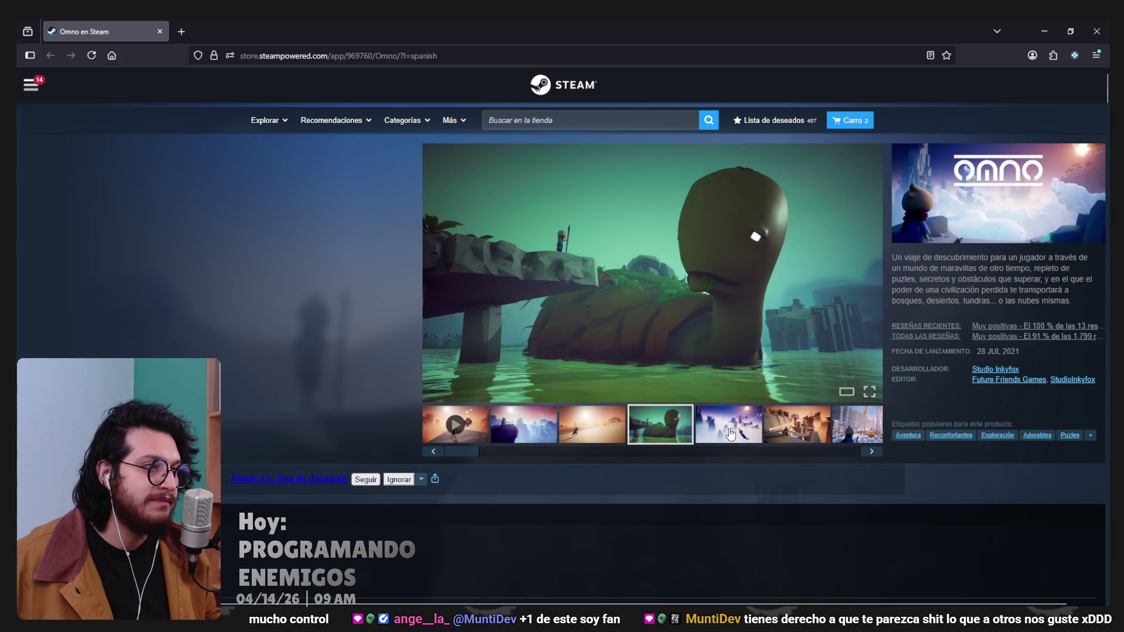
click(733, 433)
click(805, 429)
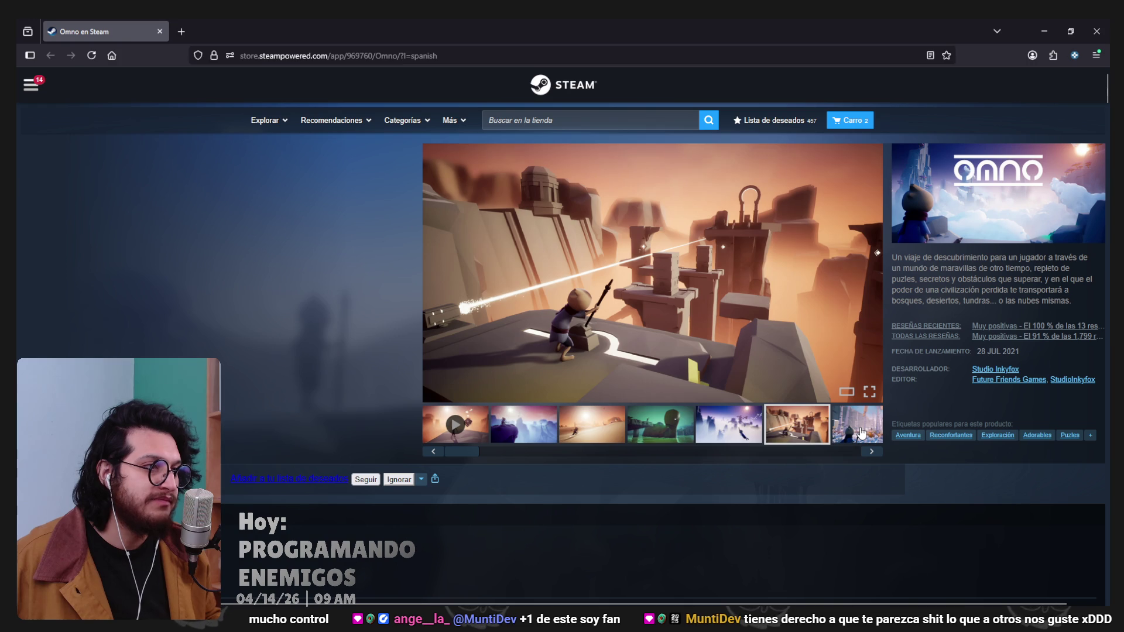
click(861, 433)
click(612, 427)
scroll(606, 424, down, 5)
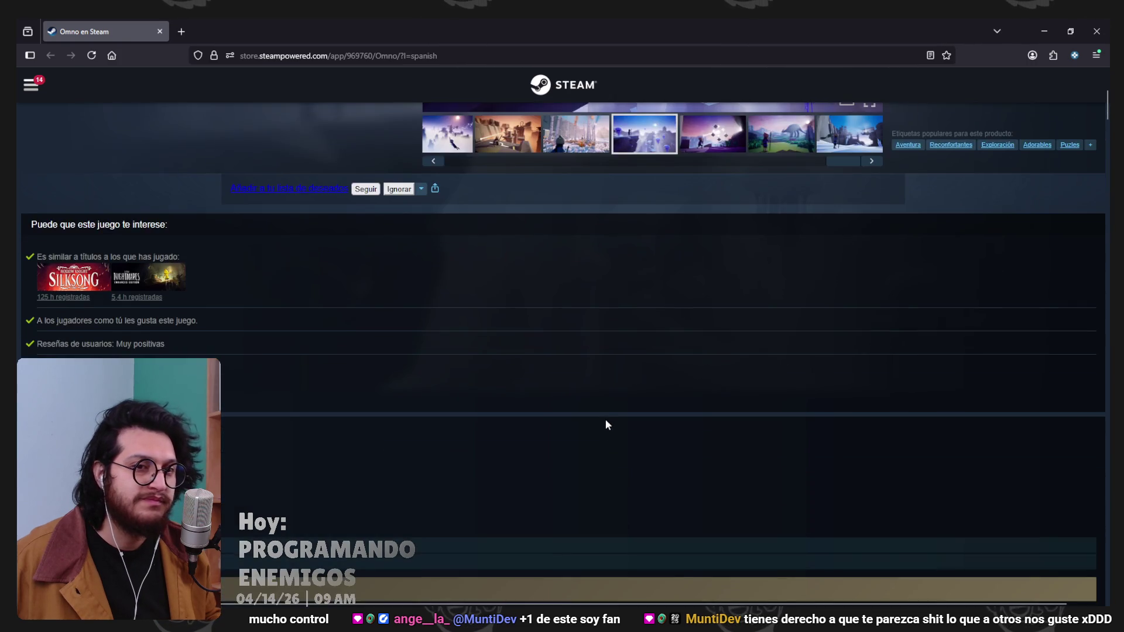
Scroll up and down Omno's store page to look over the purchase options.
scroll(605, 420, down, 10)
scroll(585, 406, up, 7)
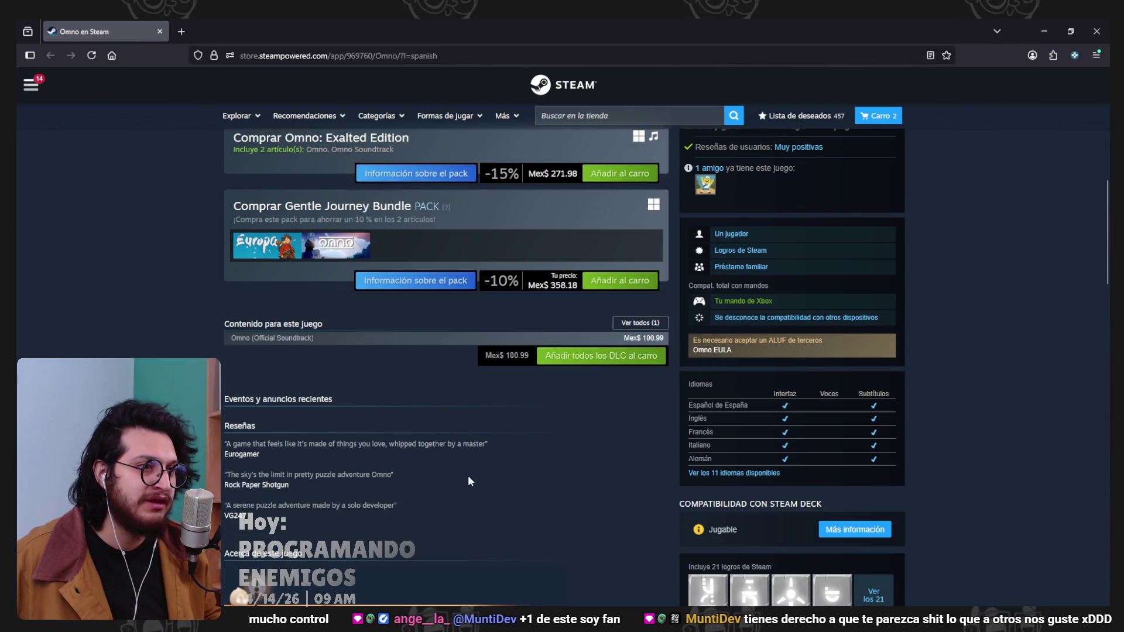
scroll(468, 476, up, 5)
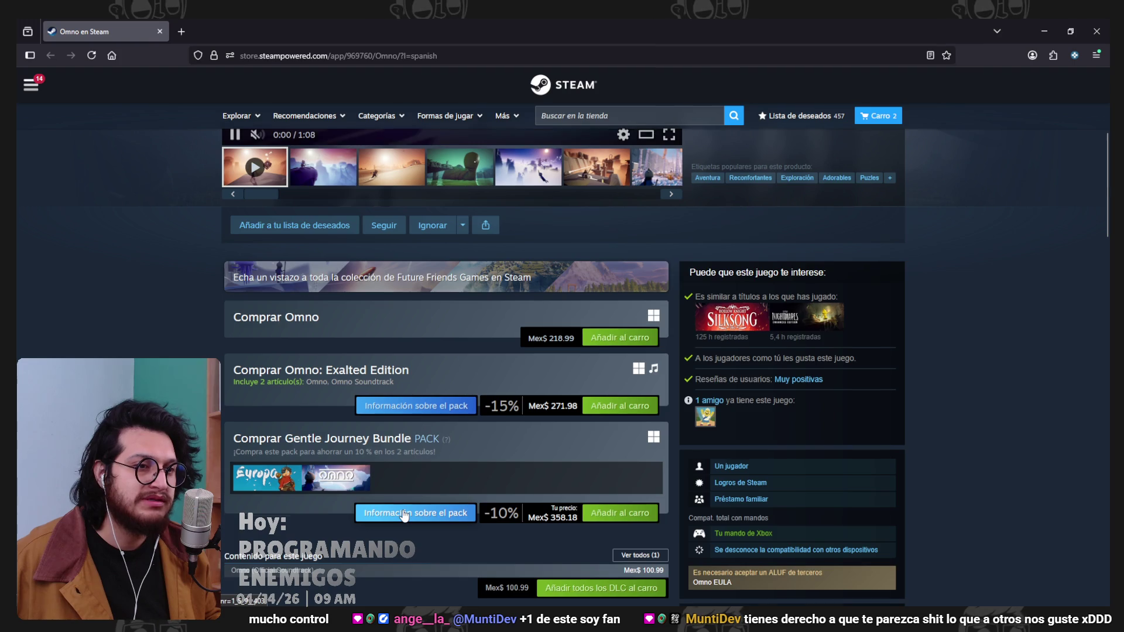
scroll(492, 489, down, 1)
scroll(515, 477, up, 4)
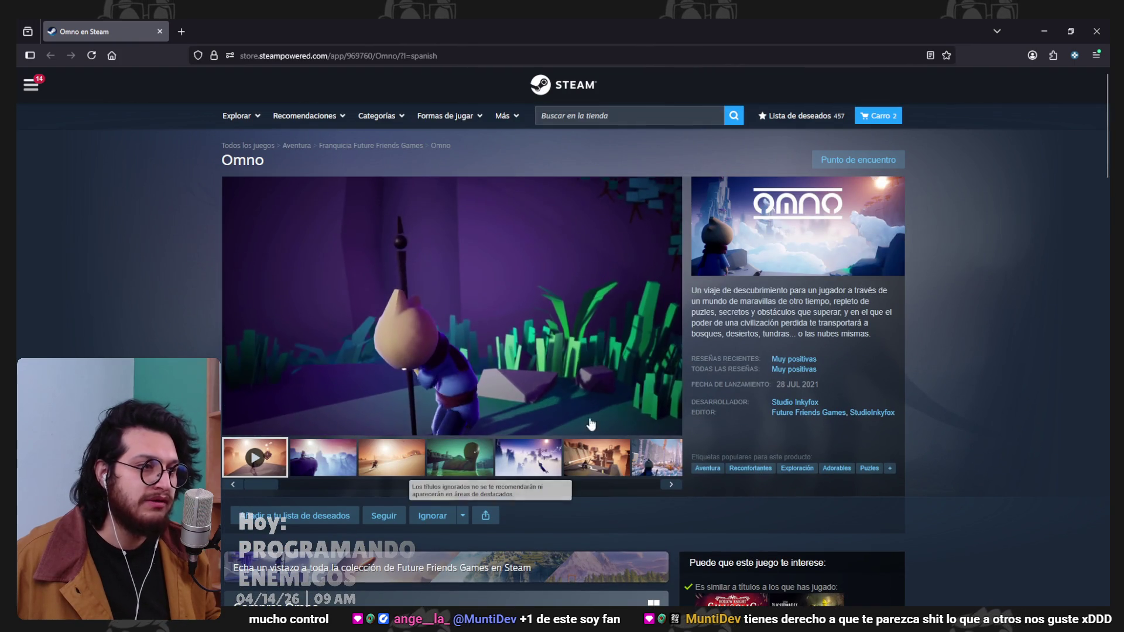
View the giant creature, canyon and snowy birch forest screenshots, then return to Godot.
click(528, 455)
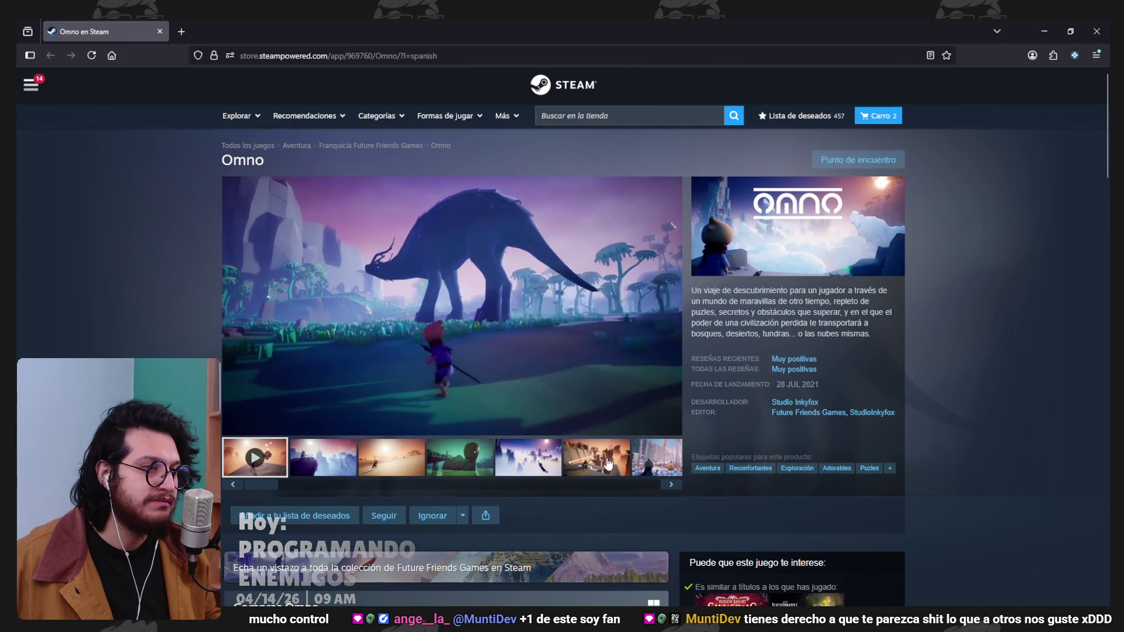
click(597, 458)
click(636, 464)
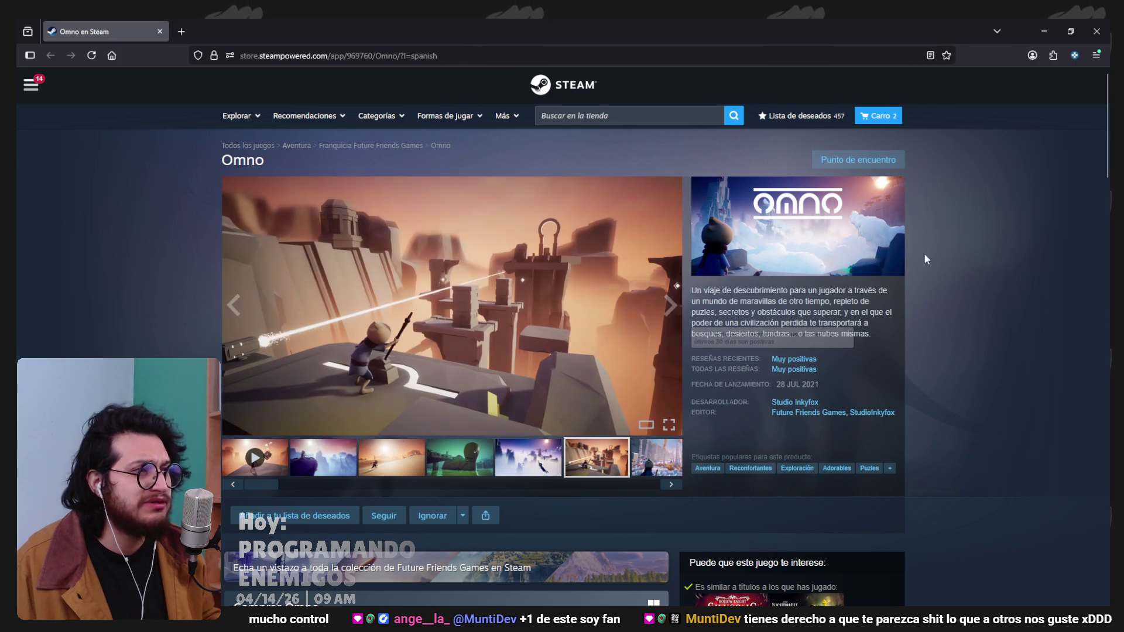
scroll(926, 259, down, 2)
key(alt+Tab)
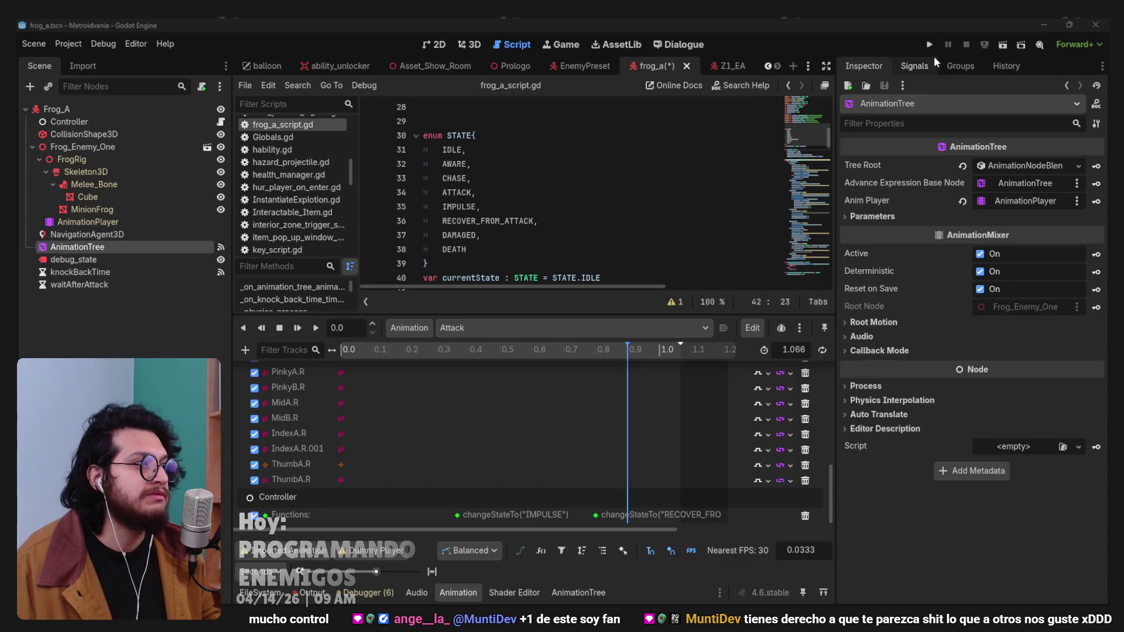
Run the project from the play button to watch the frog attack the player.
click(932, 45)
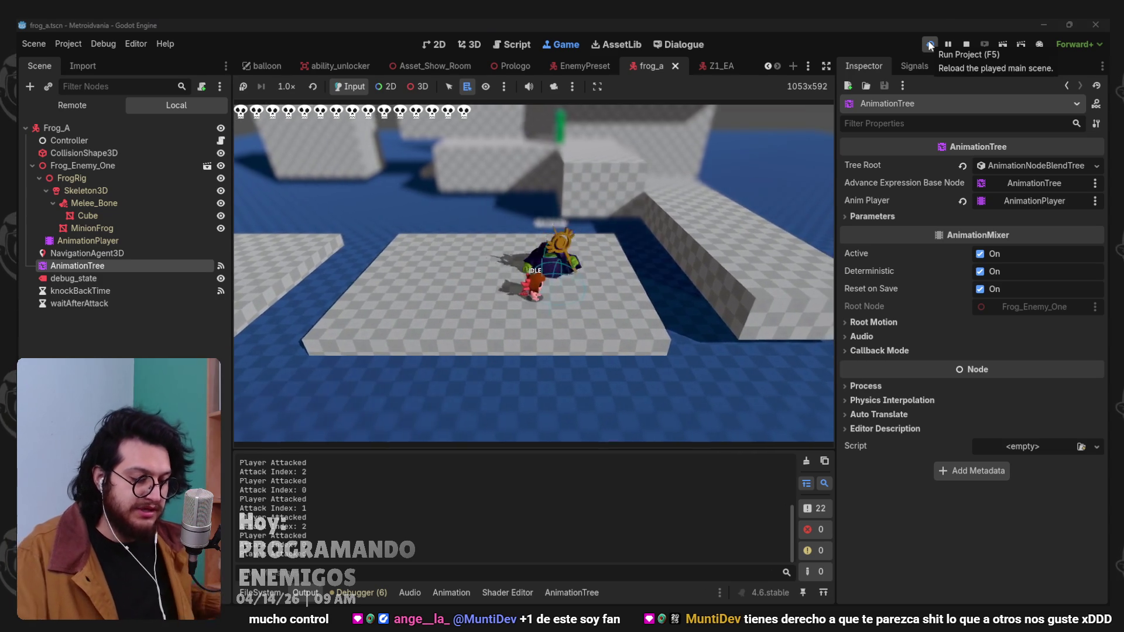
Stop the playtest and collapse the Output panel to give frog_a_script.gd more room.
click(929, 46)
scroll(673, 204, down, 7)
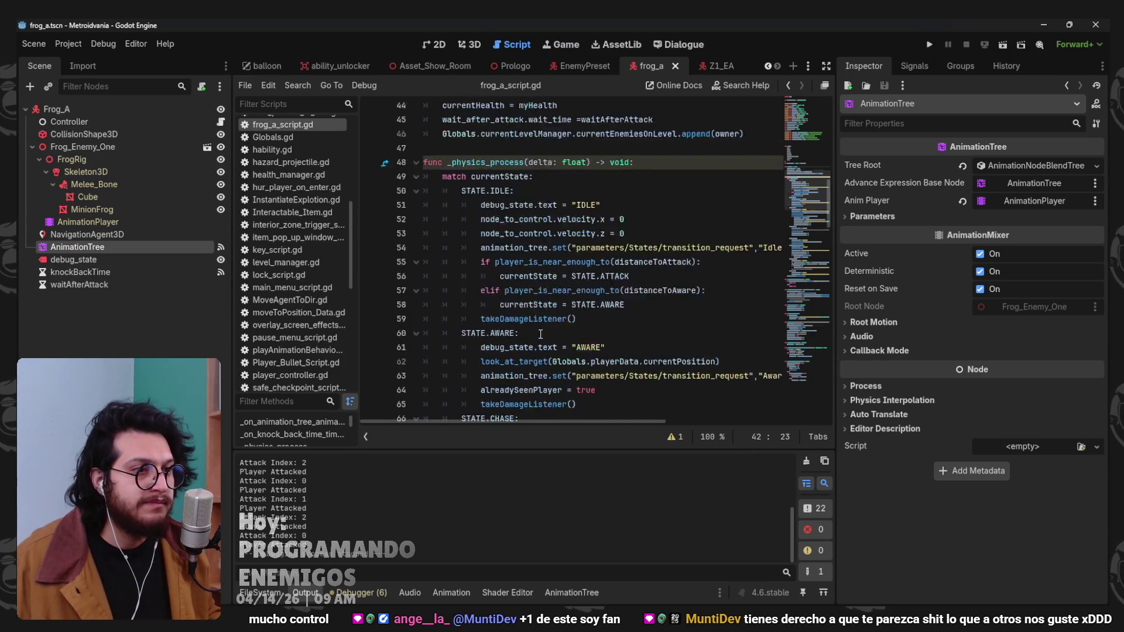
click(318, 591)
scroll(501, 292, down, 1)
Select alreadySeenPlayer on line 64 and the lastPlayerPosition statement on line 73.
click(501, 249)
click(501, 277)
double_click(501, 277)
scroll(655, 303, up, 3)
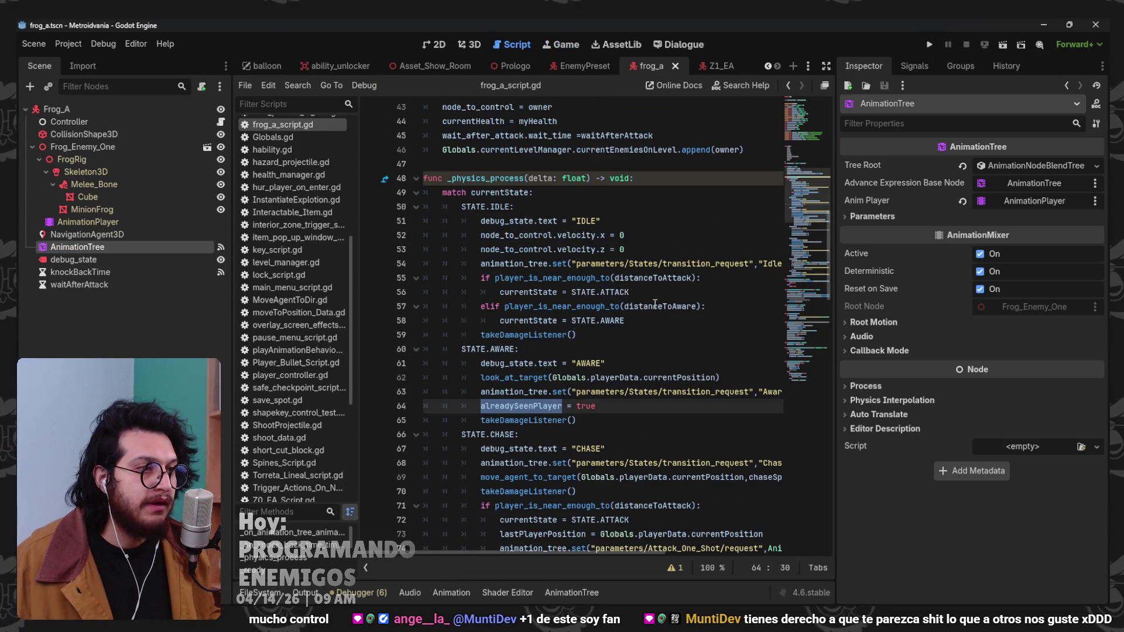
scroll(482, 413, down, 5)
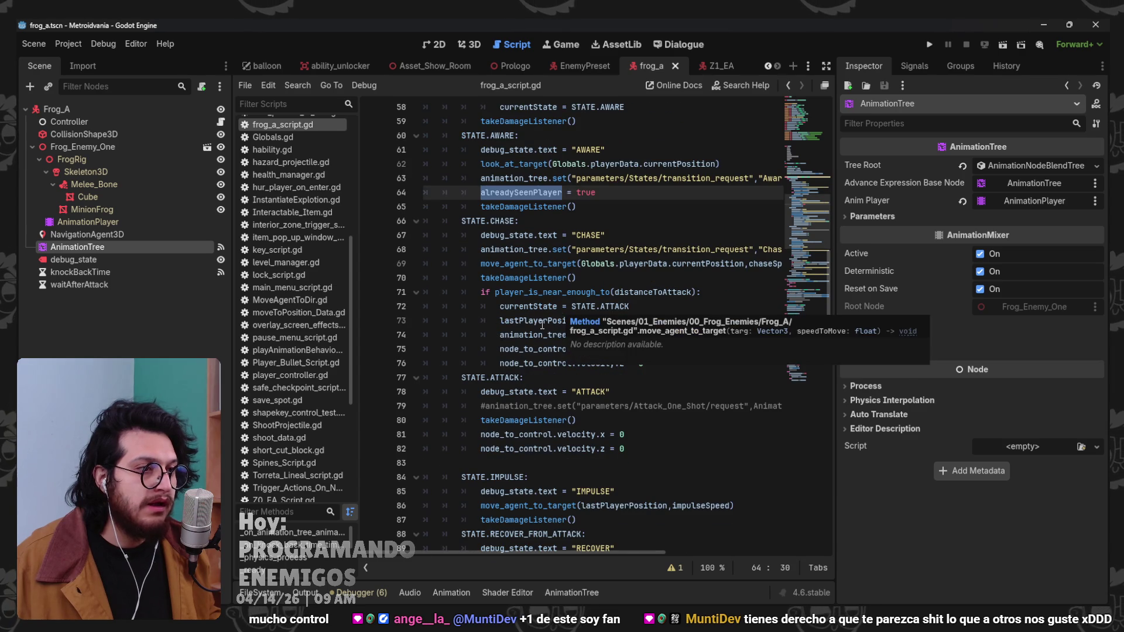
double_click(534, 321)
drag(499, 321, 795, 321)
Find every Attack_One_Shot occurrence in the attack state code with Ctrl+F.
scroll(591, 249, down, 1)
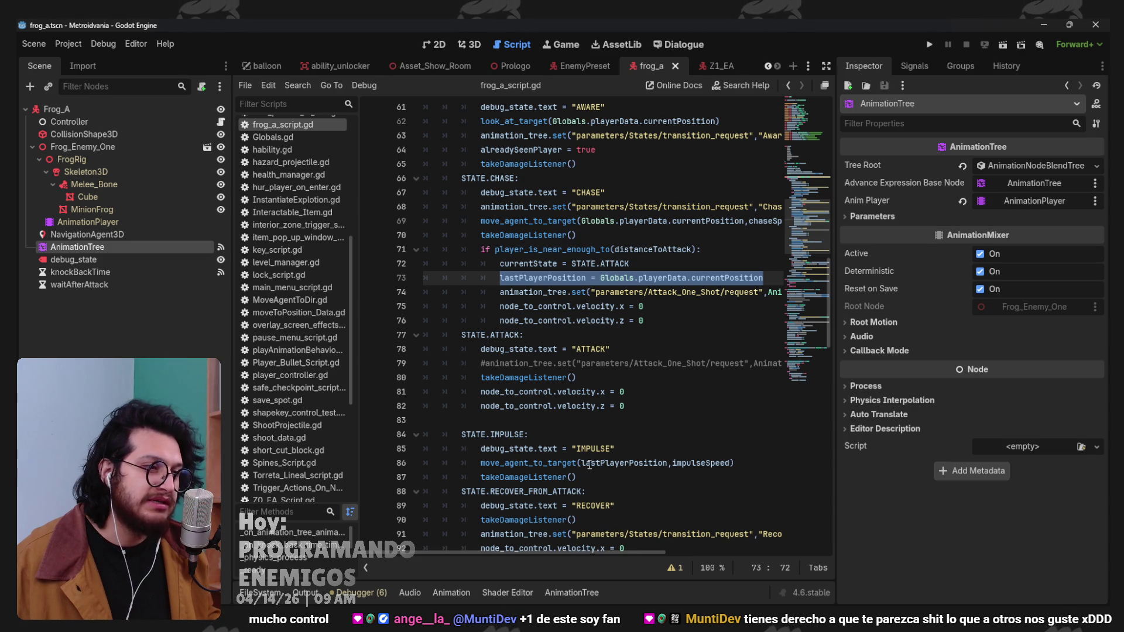
scroll(591, 447, down, 1)
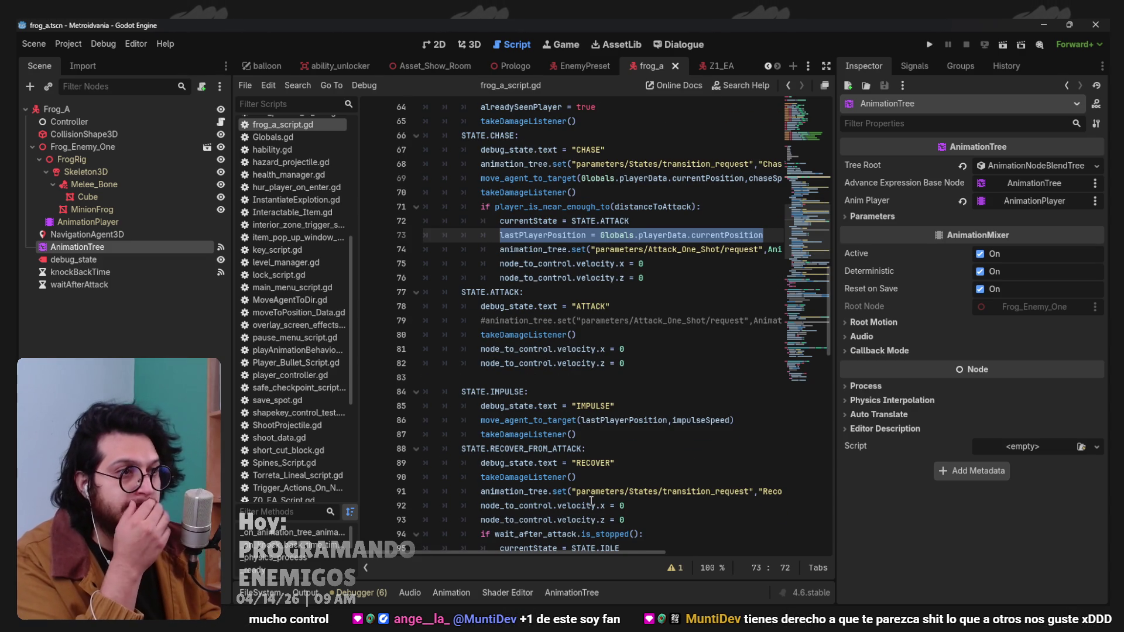
scroll(584, 525, down, 2)
scroll(700, 303, up, 3)
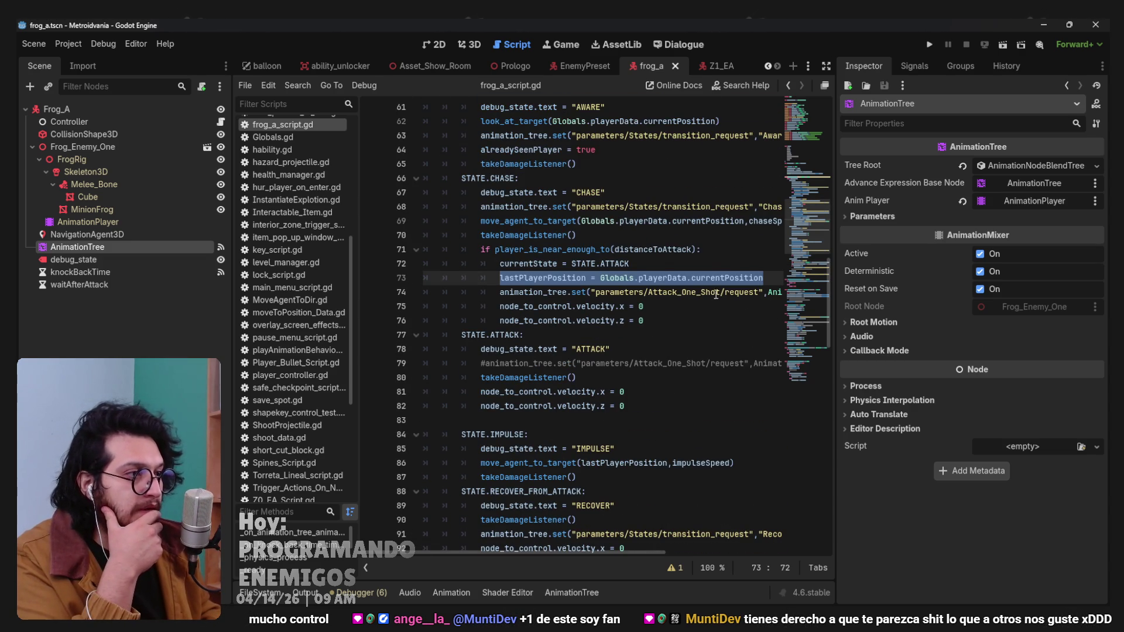
double_click(721, 297)
key(ctrl+f)
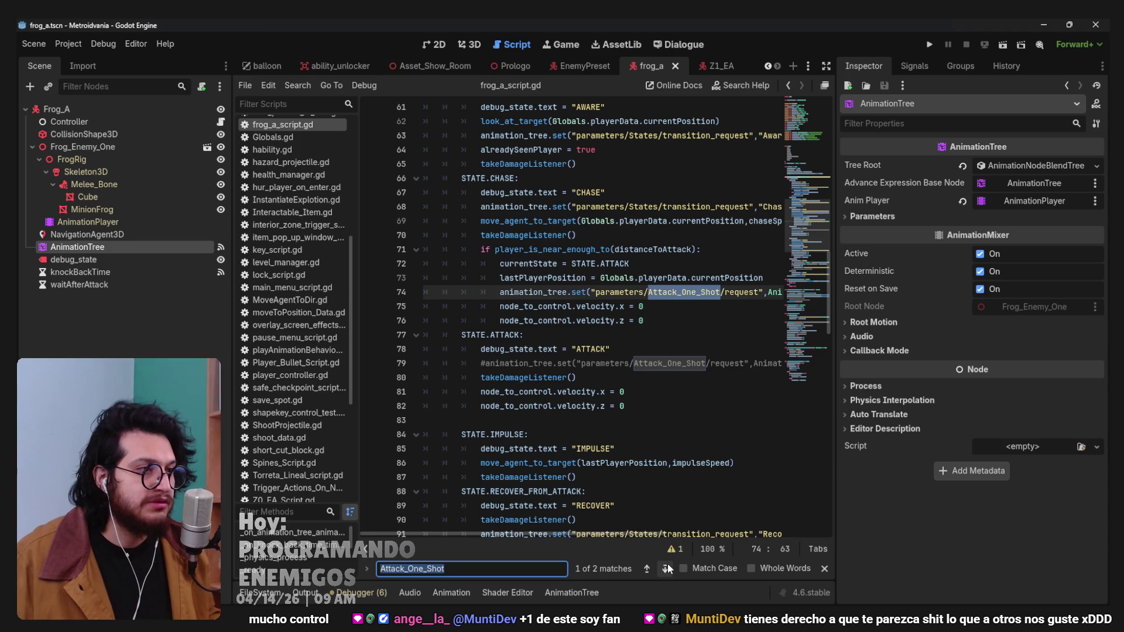
click(667, 568)
key(Escape)
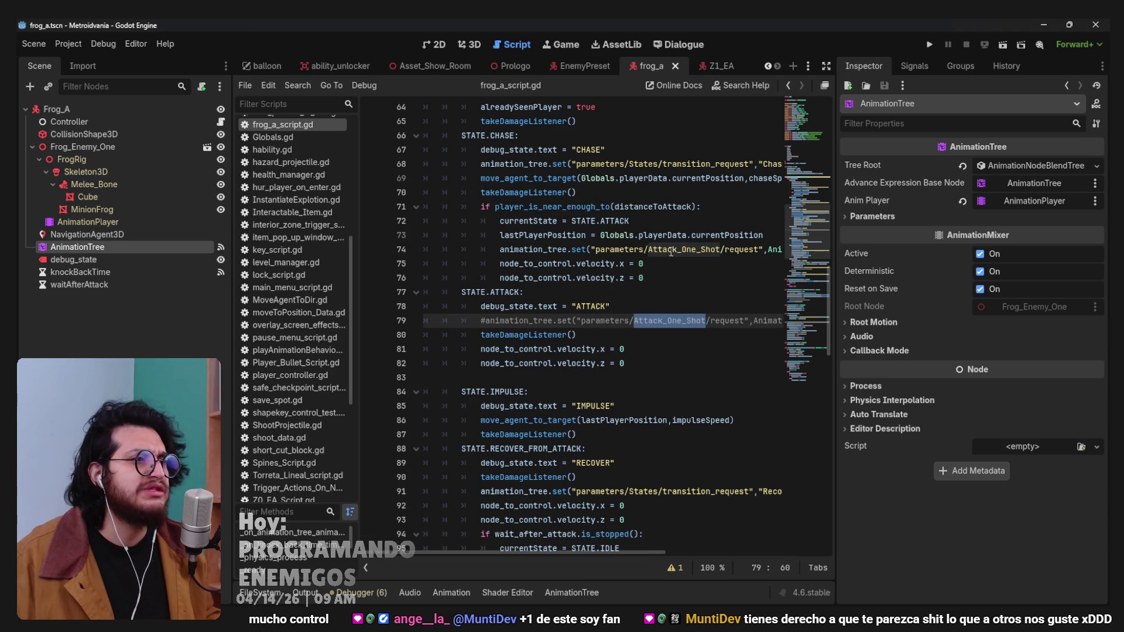
Select currentPosition in the CHASE state code and show the AnimationTree's signals.
click(668, 252)
double_click(757, 237)
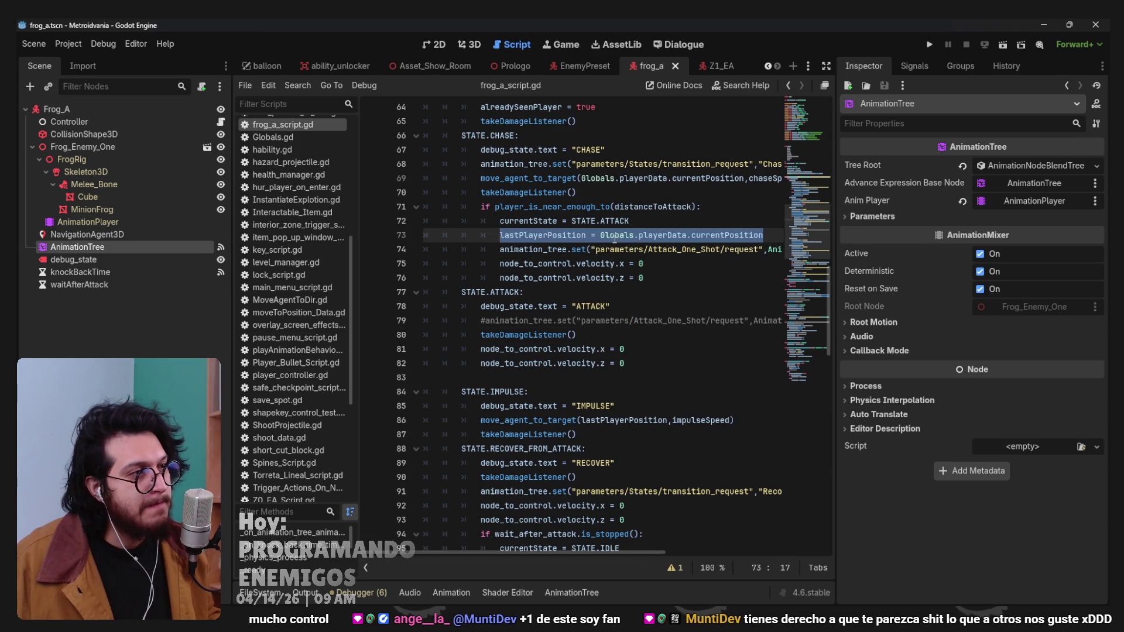
double_click(717, 234)
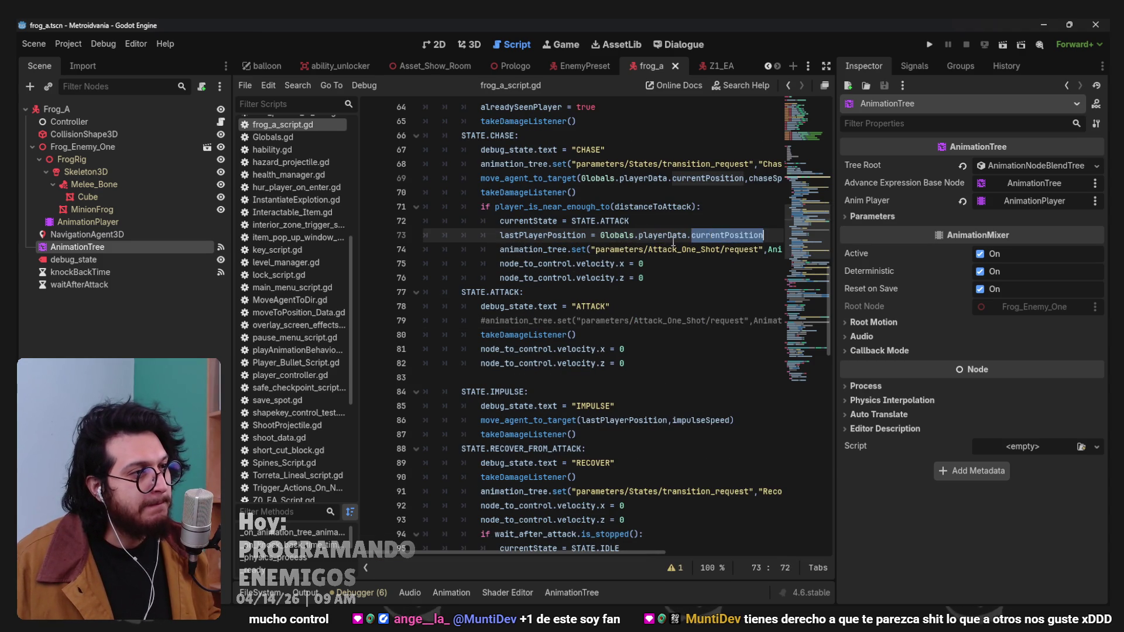
click(921, 65)
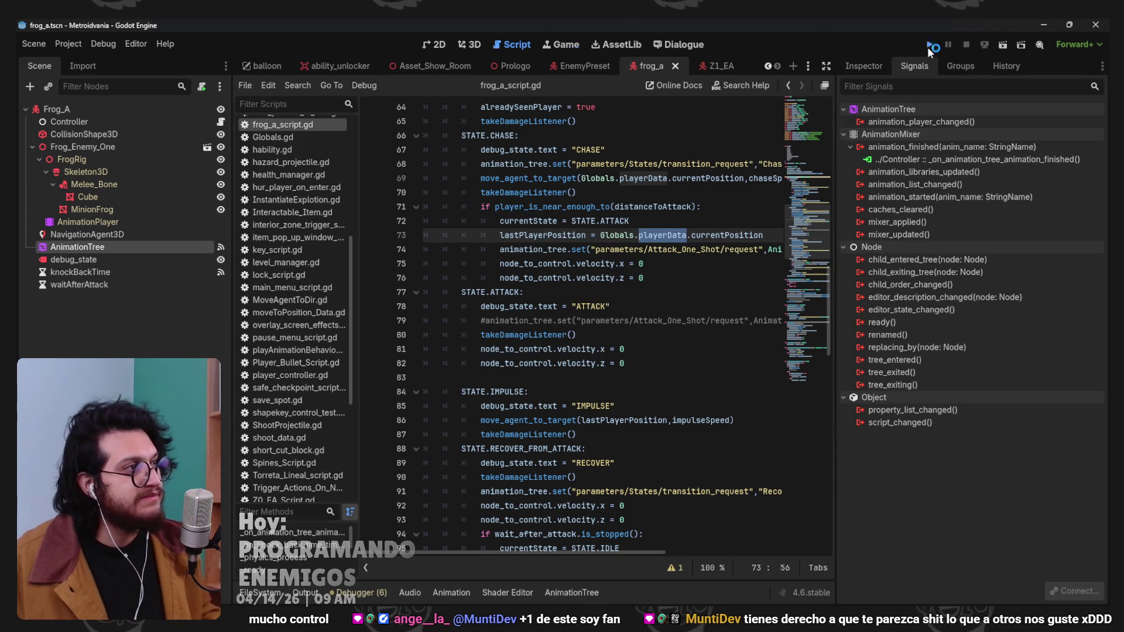
Launch the game with Run Project to watch the frog chase and attack the player.
click(929, 47)
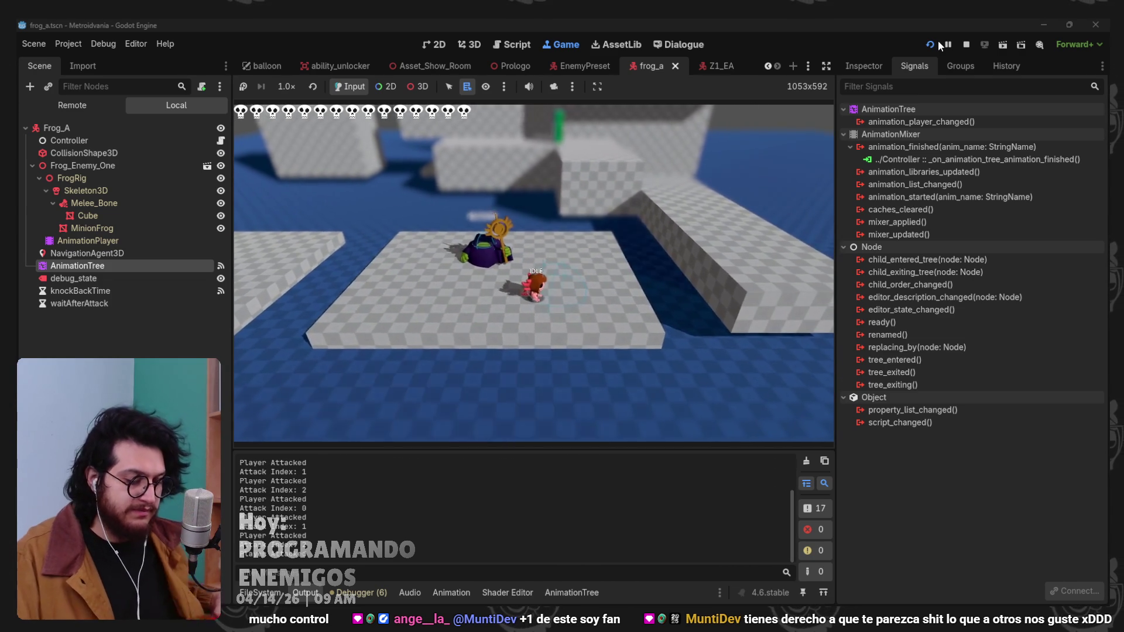
Stop the game, change impulseSpeed from 12 to 18 in frog_a_script.gd, and run again.
key(F8)
scroll(642, 223, up, 20)
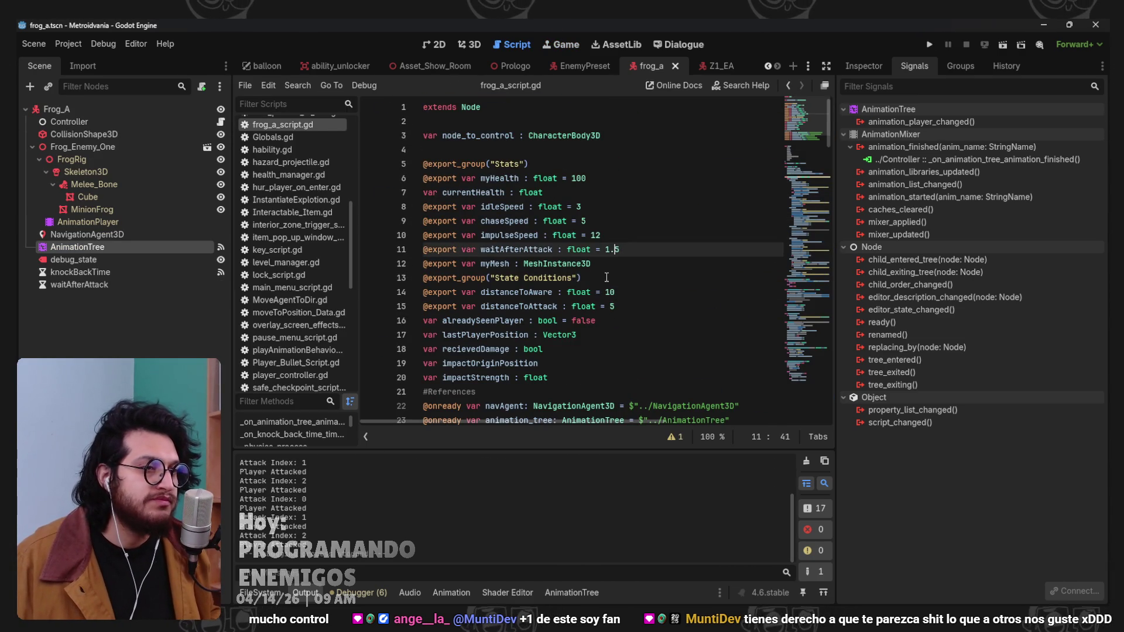
scroll(621, 238, down, 1)
click(583, 278)
click(596, 193)
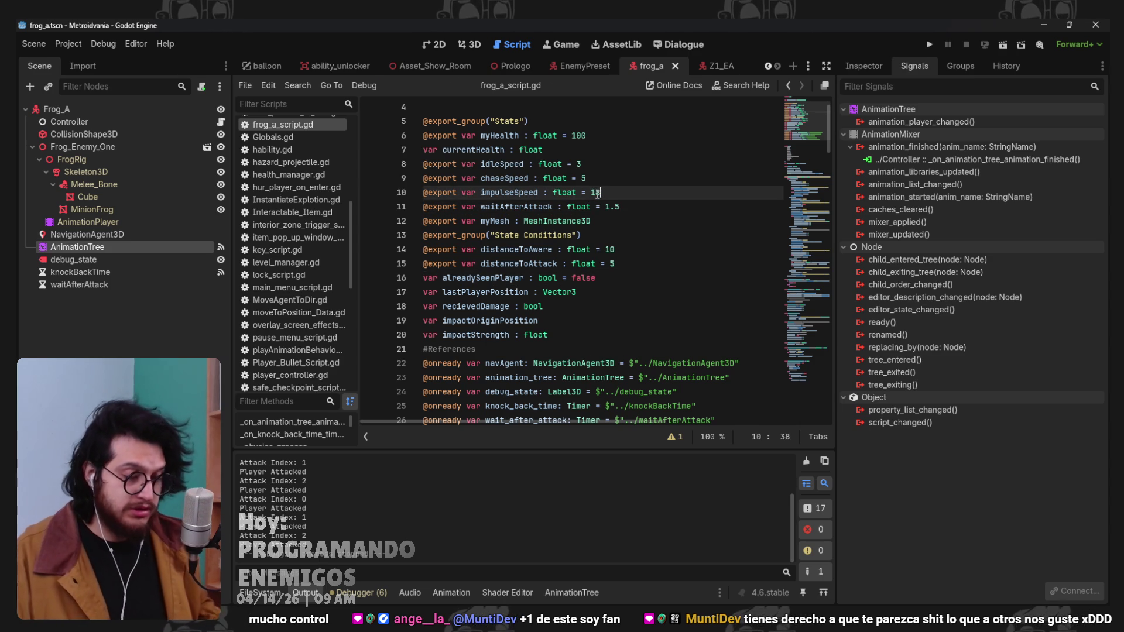
key(F5)
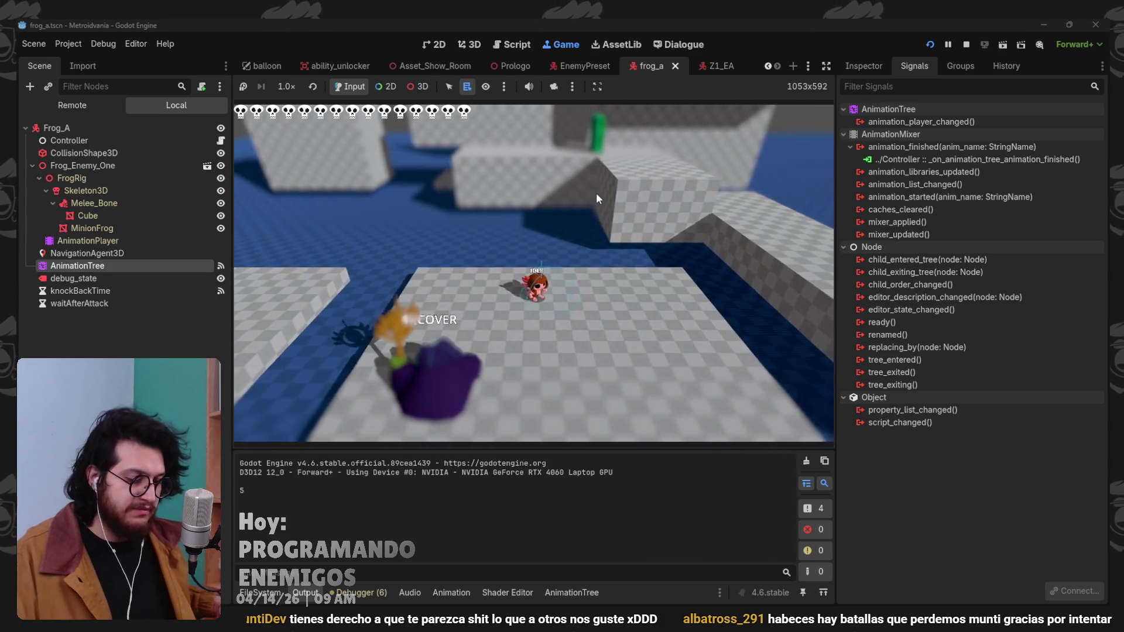
Stop the game and set distanceToAttack to 10 and distanceToAware to 20 in the script.
key(F8)
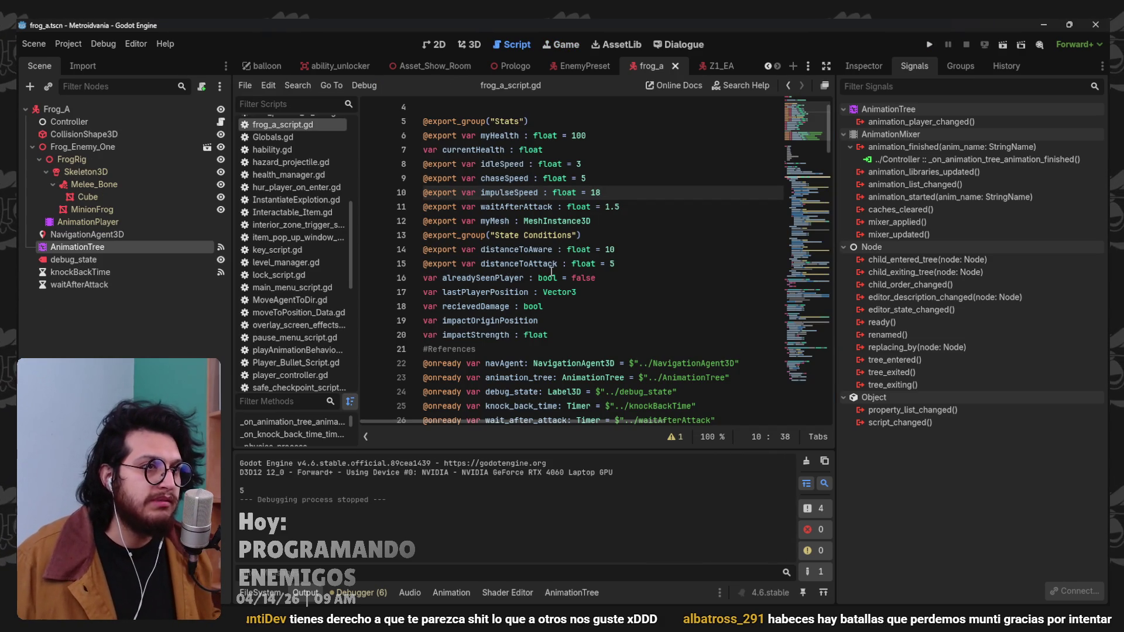
click(549, 164)
click(615, 264)
text(10)
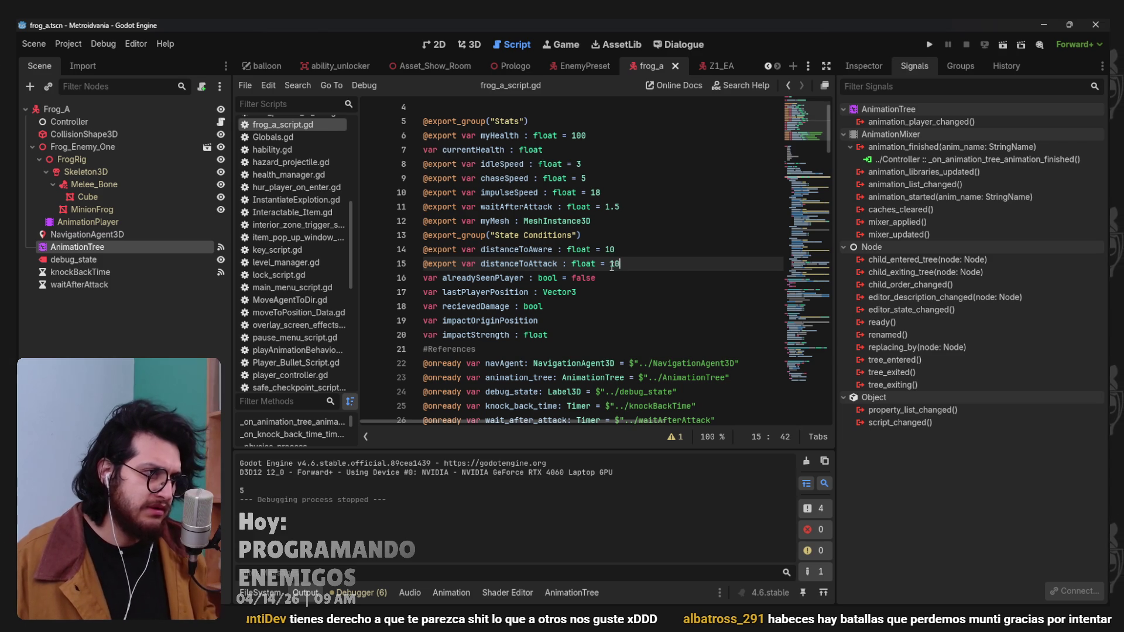
click(613, 249)
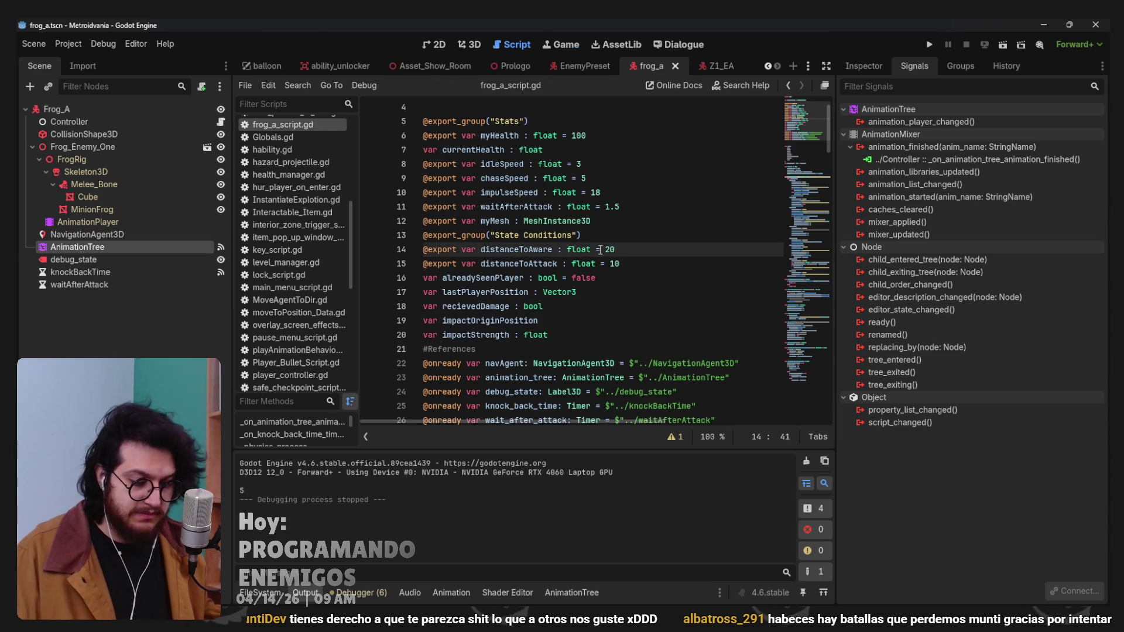
Playtest the new distances by walking the player toward the frog, then stop.
key(F6)
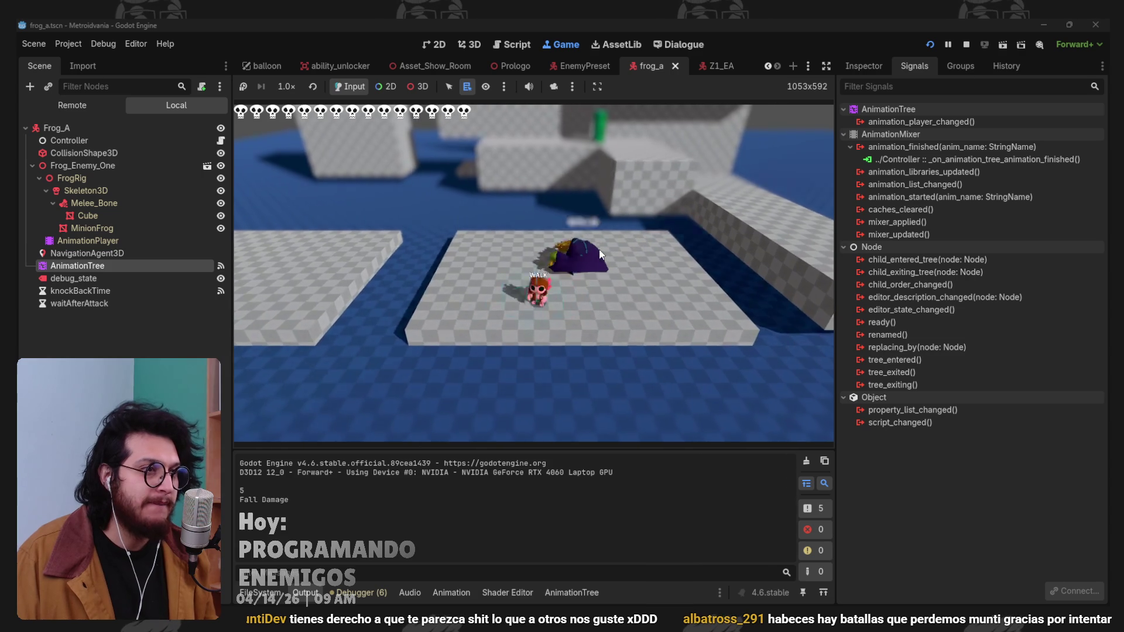
key(w)
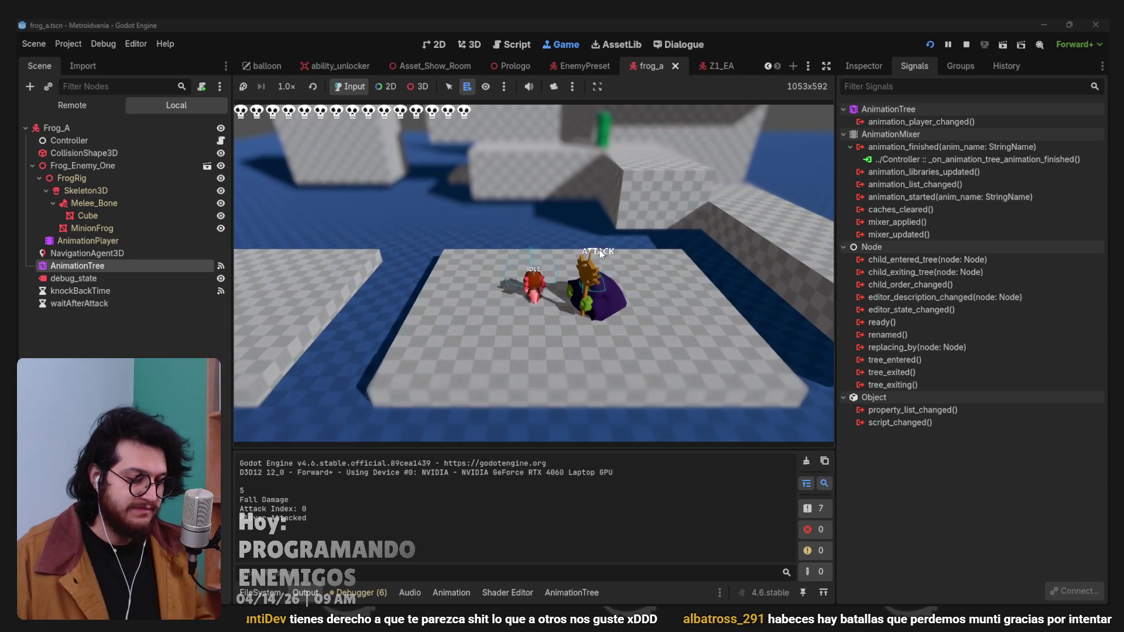
key(F8)
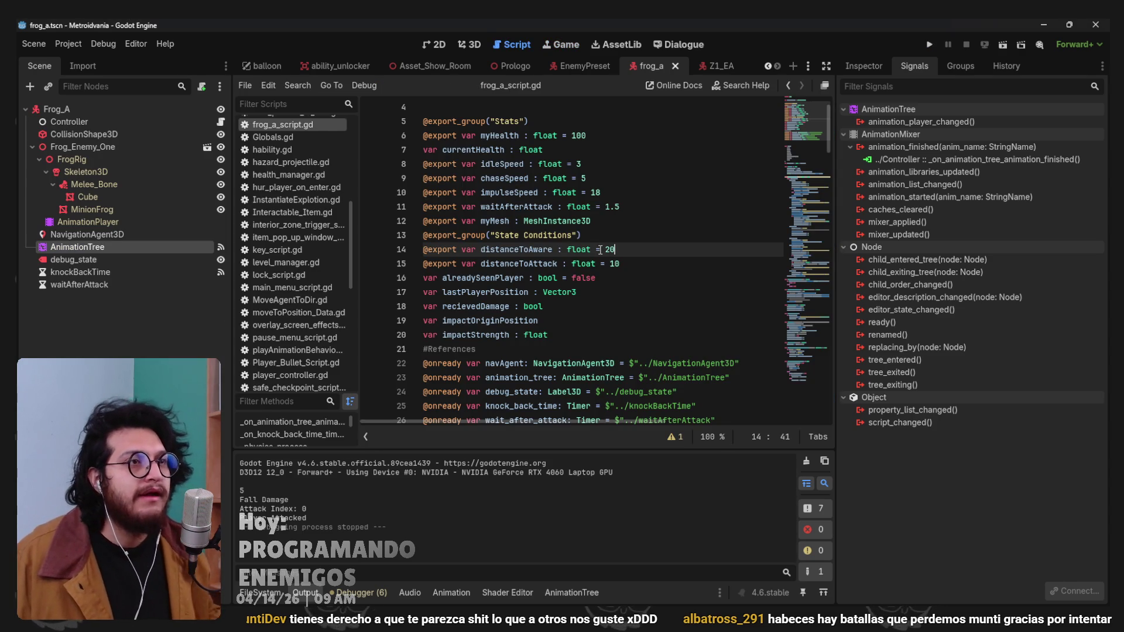
Select the frog's AnimationTree in the 3D view to bring up its Attack animation.
click(469, 45)
click(77, 318)
click(82, 246)
Move the Attack animation's IMPULSE call key to 0.0, then playtest the retimed attack.
mouse_move(481, 350)
mouse_down()
mouse_move(328, 331)
mouse_move(433, 360)
mouse_move(398, 367)
mouse_move(392, 387)
mouse_move(434, 402)
mouse_move(444, 427)
mouse_up()
drag(459, 515, 363, 518)
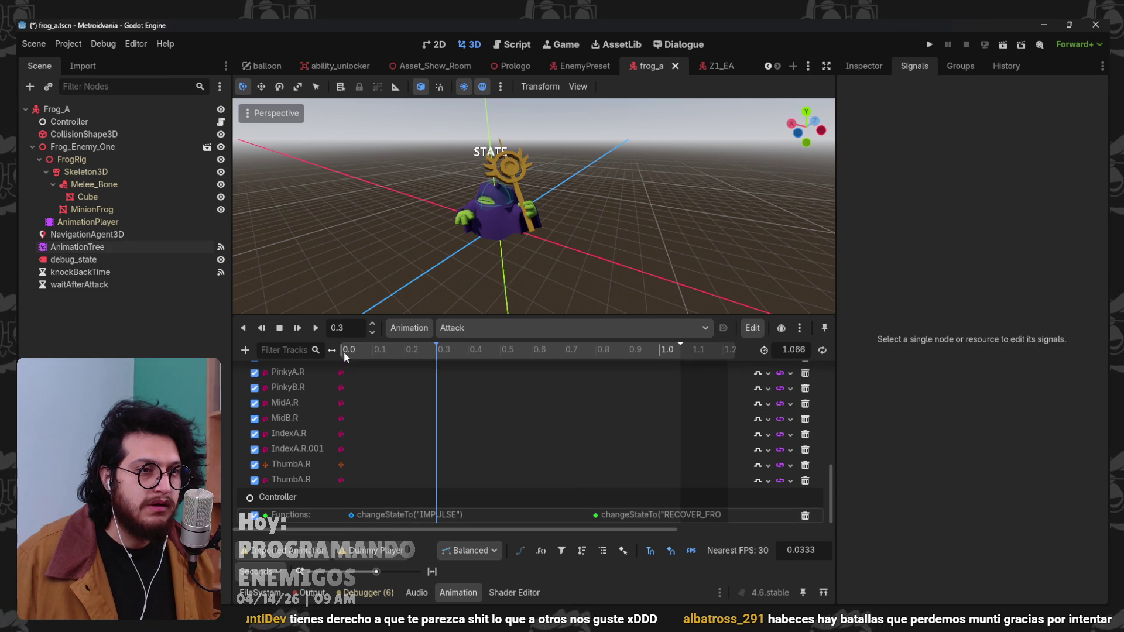
mouse_move(436, 383)
mouse_down()
mouse_move(623, 436)
mouse_move(638, 490)
mouse_move(659, 506)
mouse_up()
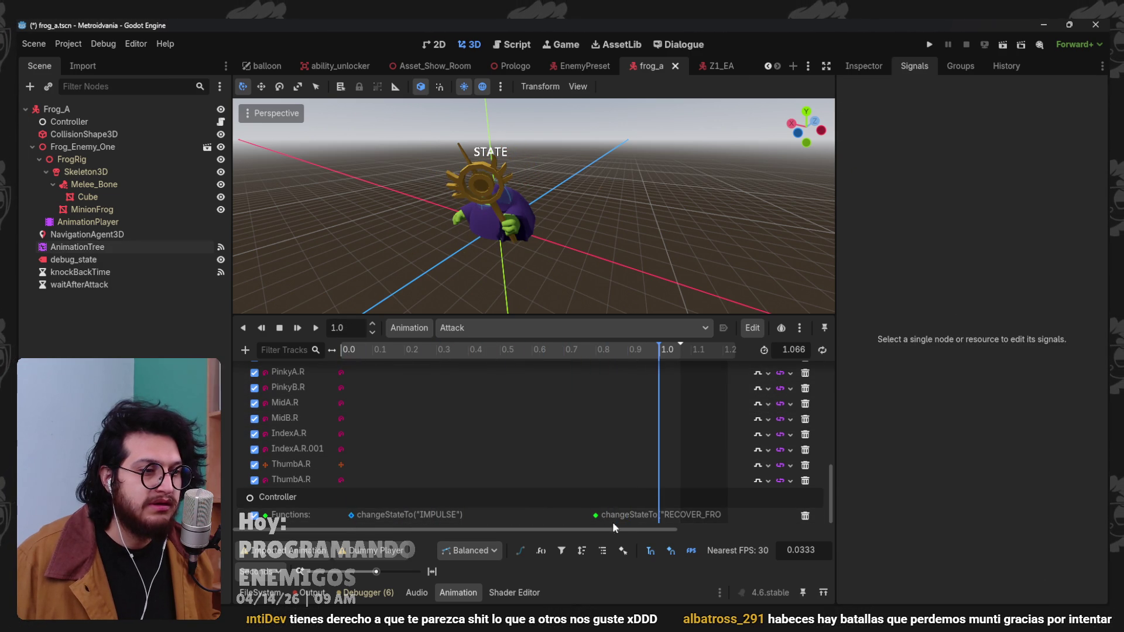
click(929, 45)
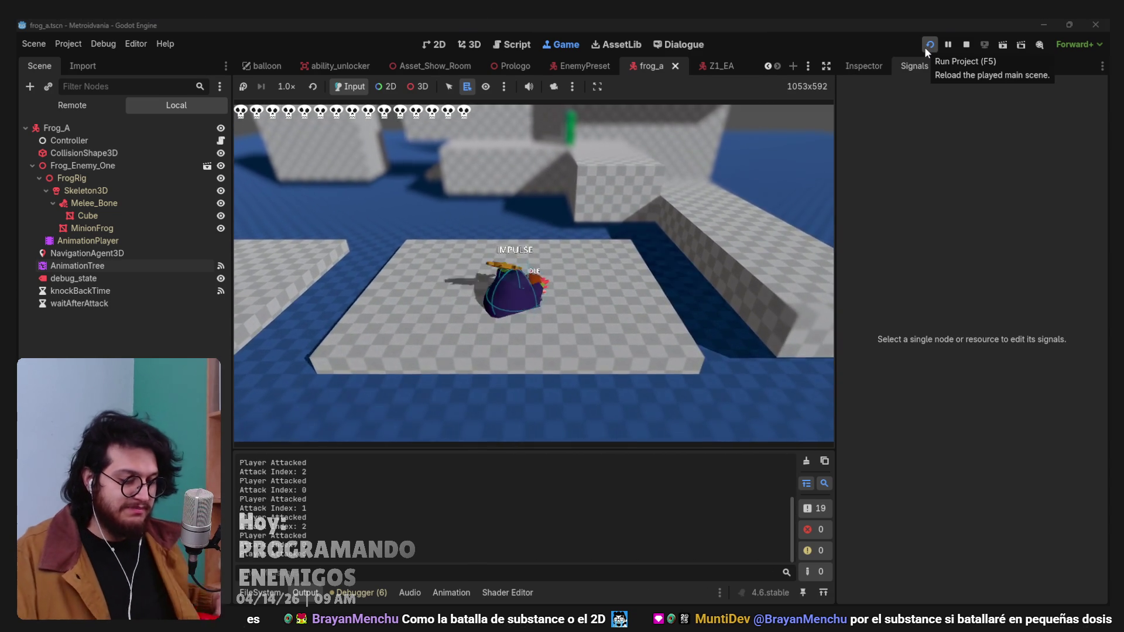
Stop the game, review the Controller's frog state code, then reselect AnimationTree in the 3D view.
click(929, 46)
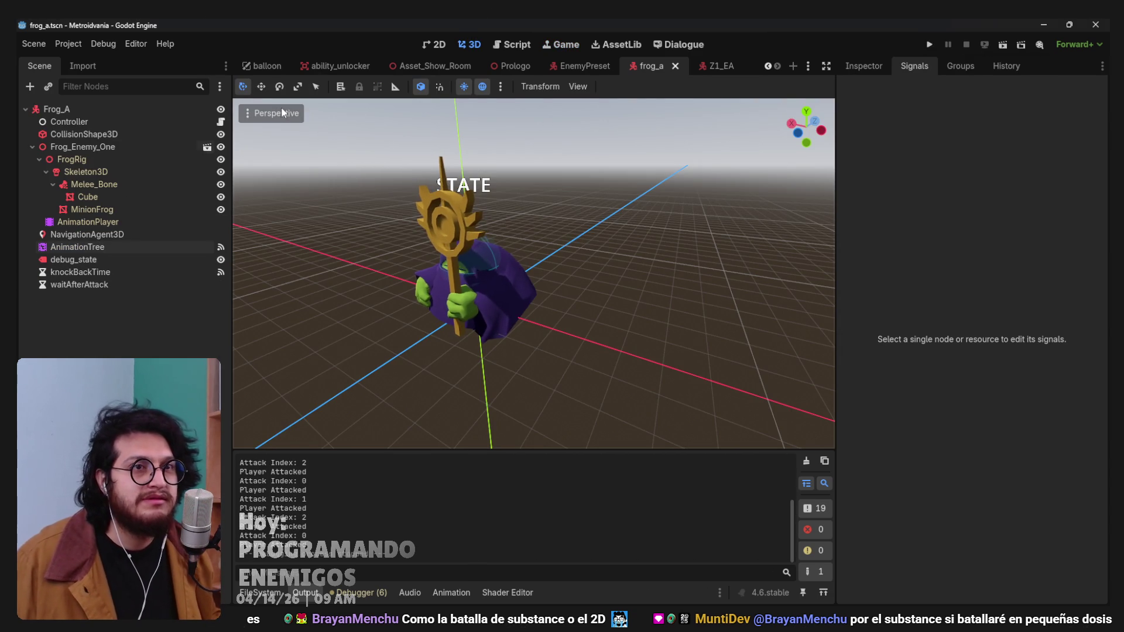
click(221, 122)
scroll(538, 374, down, 15)
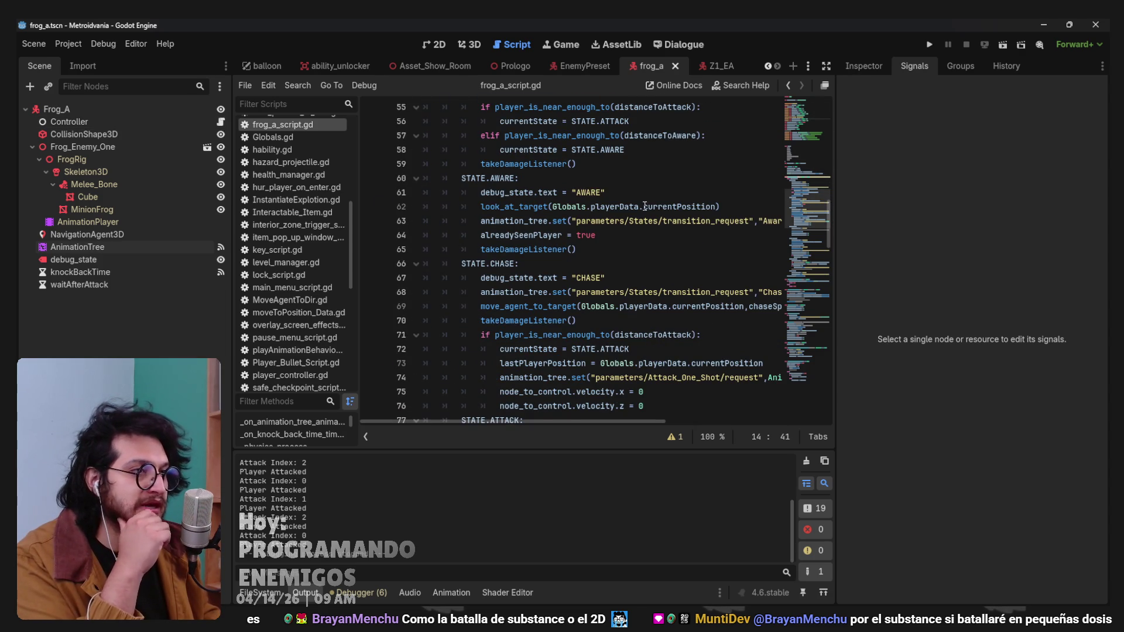
scroll(666, 293, down, 1)
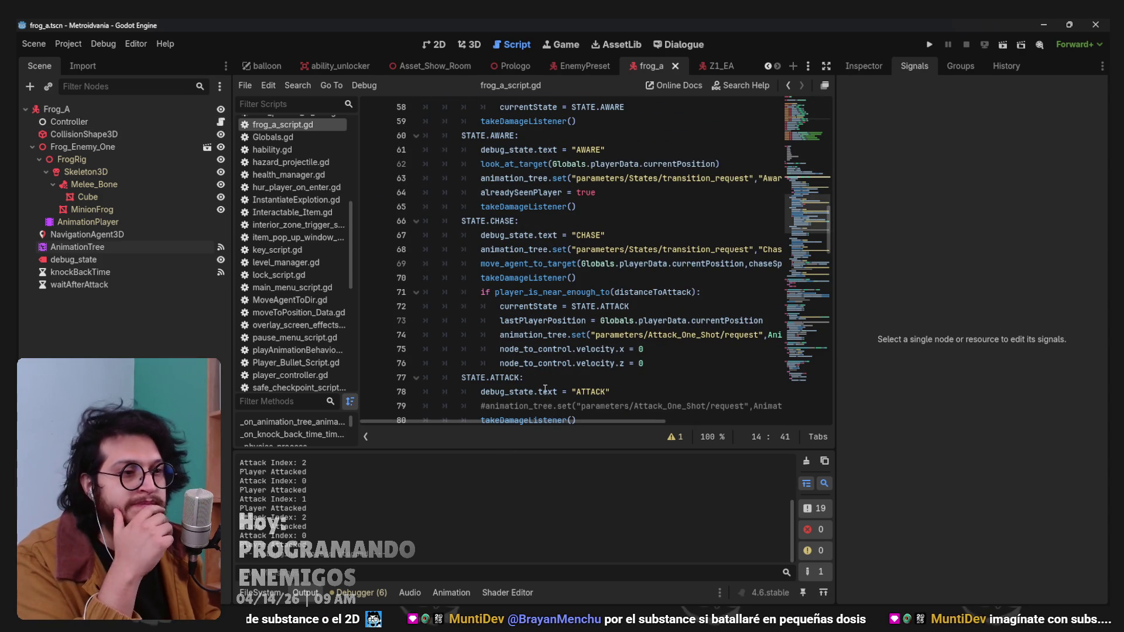
scroll(585, 262, down, 3)
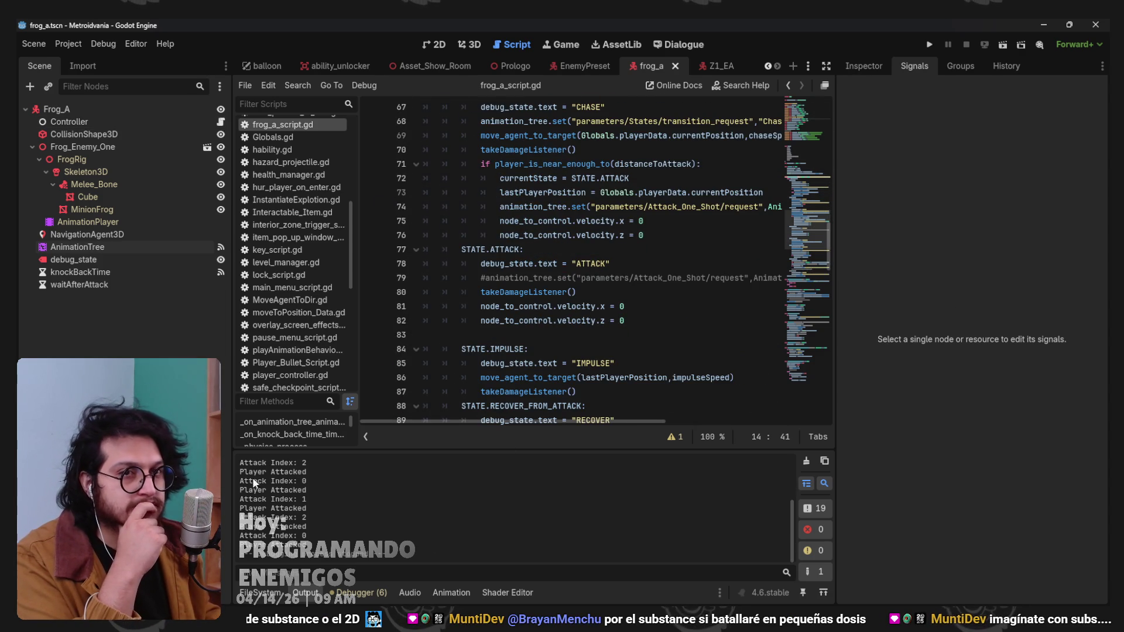
click(105, 247)
click(474, 45)
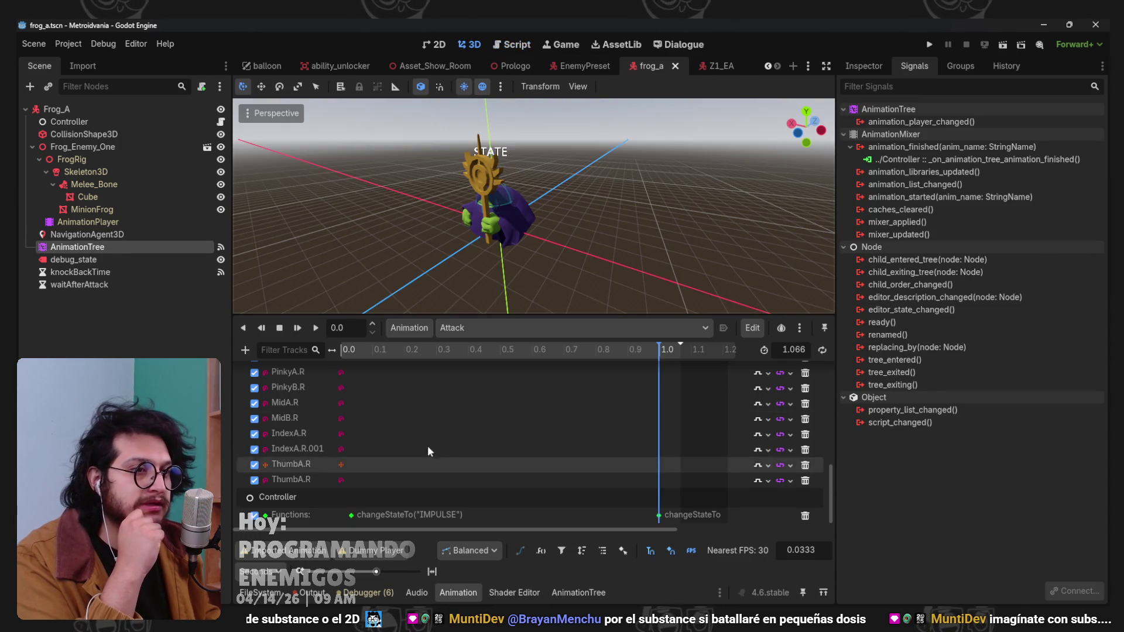
Shift the Attack IMPULSE call key to about 0.55, previewing poses between 0.47 and 0.77.
mouse_move(396, 347)
mouse_down()
mouse_move(381, 349)
mouse_move(528, 385)
mouse_move(499, 387)
mouse_up()
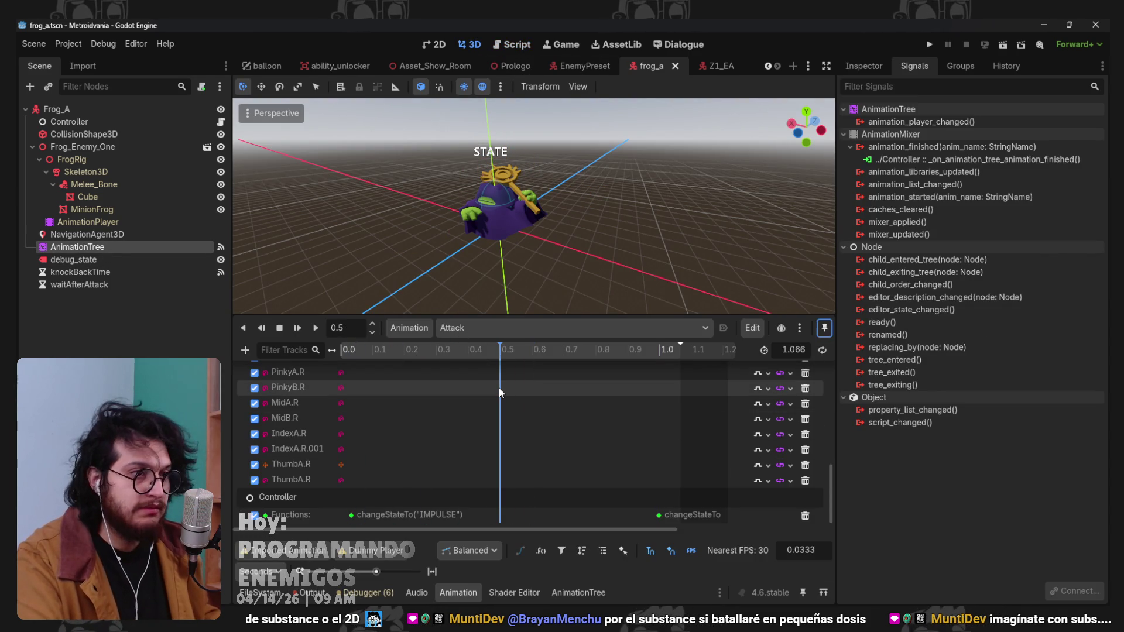
mouse_move(508, 351)
mouse_down()
mouse_move(492, 352)
mouse_move(518, 360)
mouse_up()
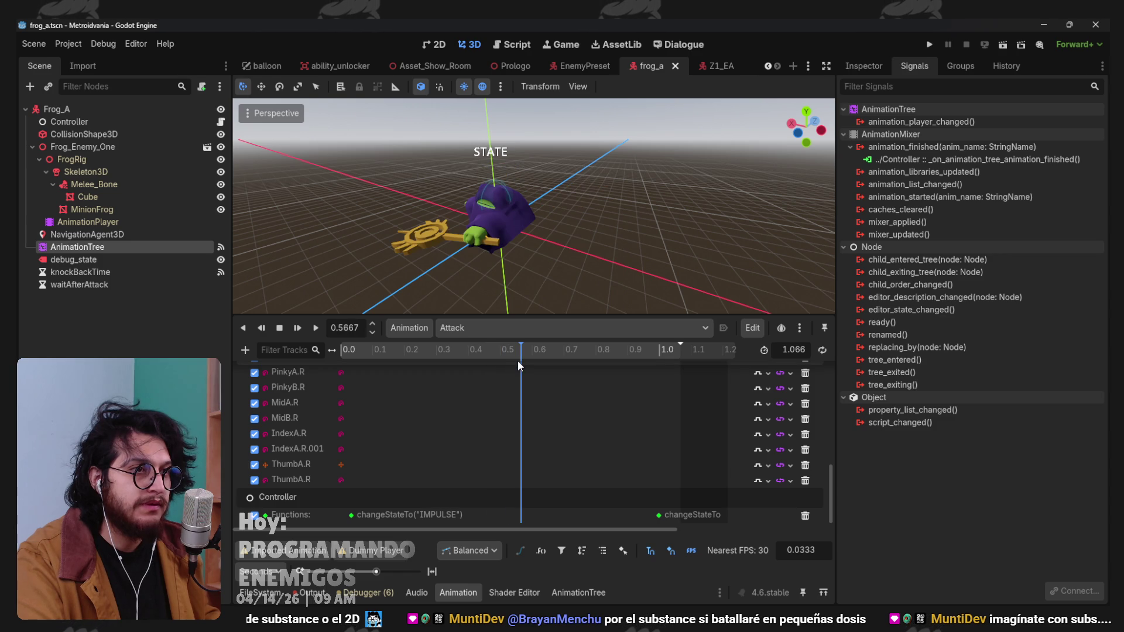
drag(351, 514, 519, 519)
mouse_move(526, 348)
mouse_down()
mouse_move(522, 356)
mouse_move(606, 368)
mouse_move(479, 379)
mouse_up()
drag(436, 371, 584, 380)
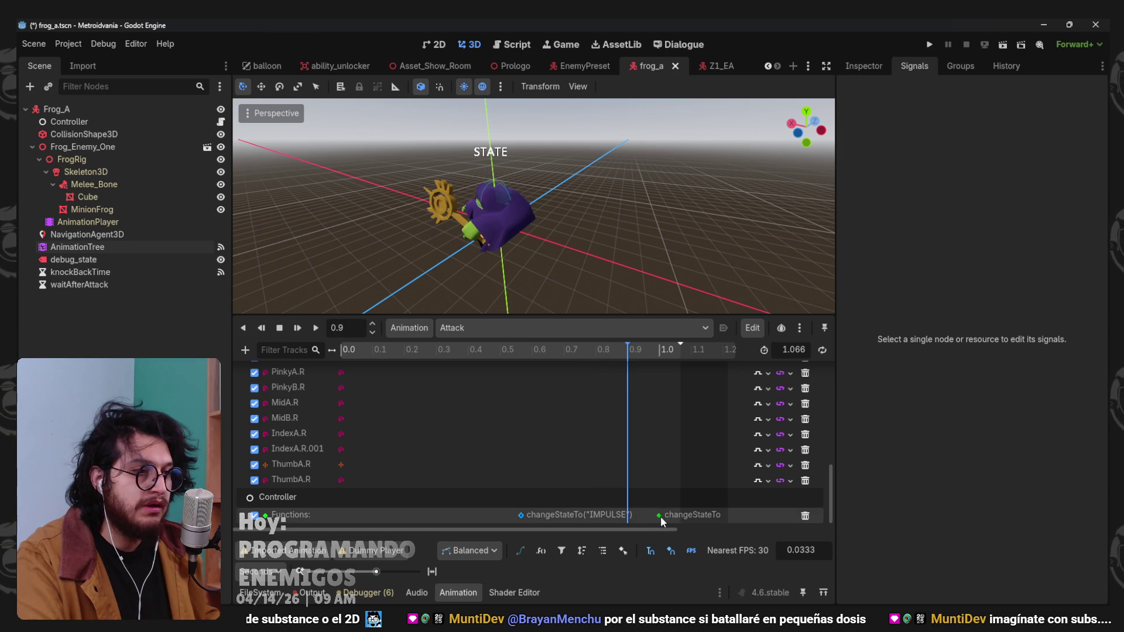
Save the frog scene and show frog_a_script.gd with the animation timeline hidden.
key(ctrl+s)
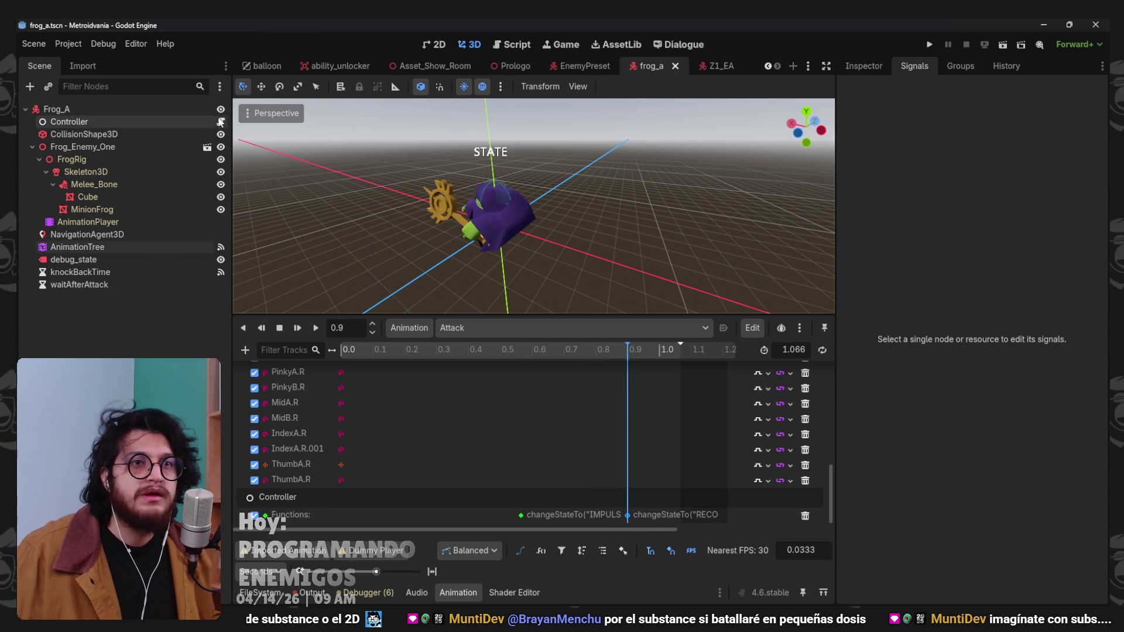
click(221, 121)
click(439, 591)
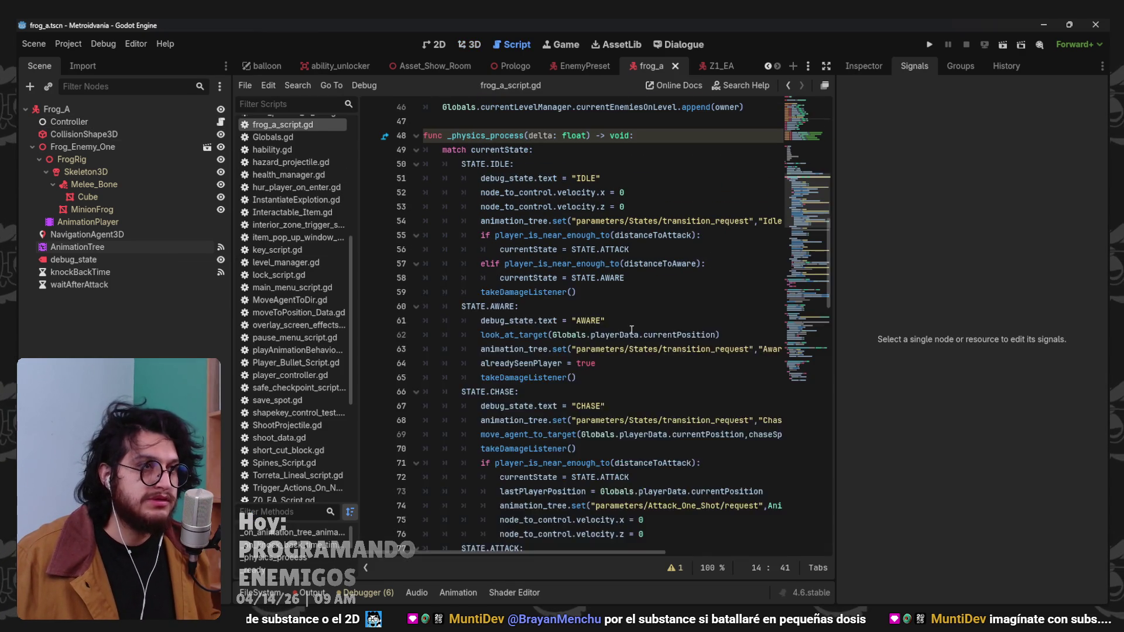
Check the distanceToAttack and distanceToAware (20) values, then run the game again.
scroll(586, 293, up, 15)
click(626, 310)
click(610, 292)
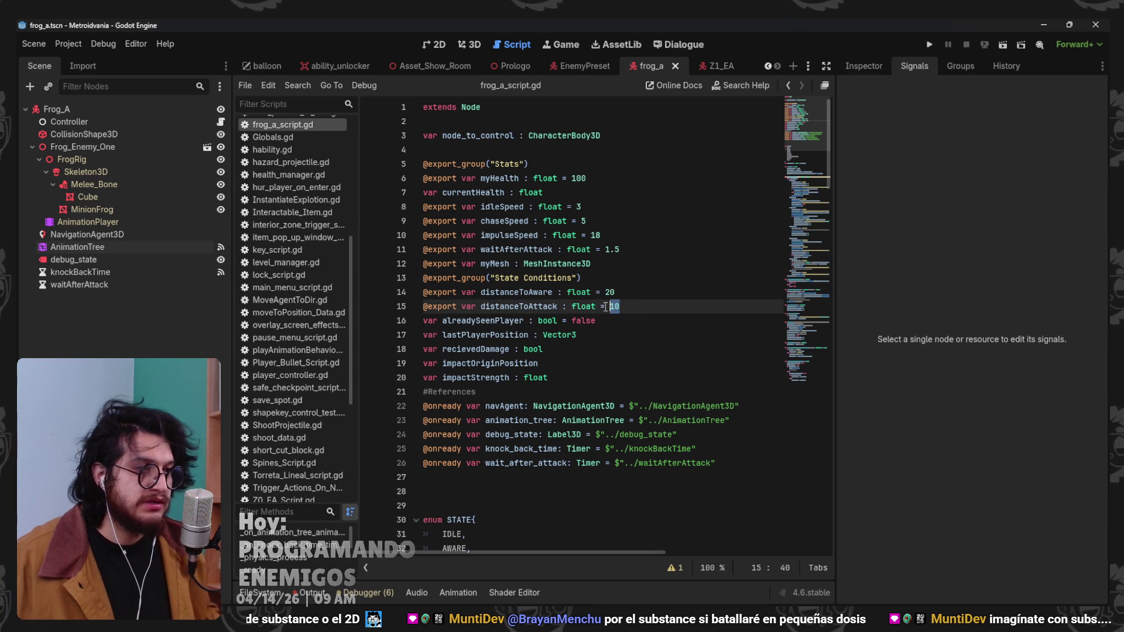
key(F5)
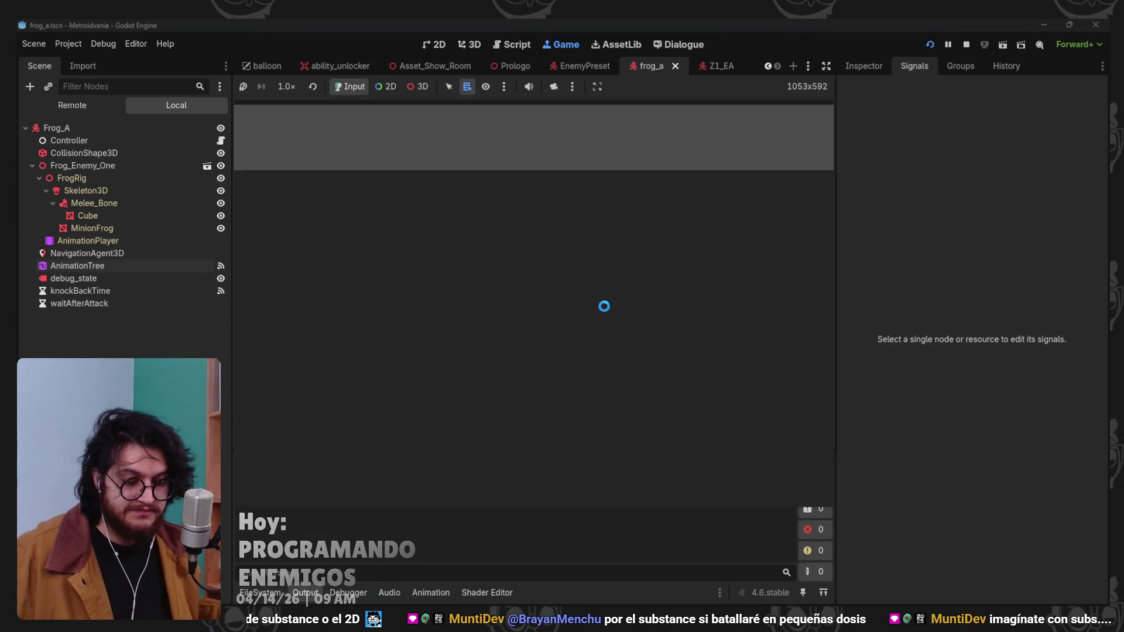
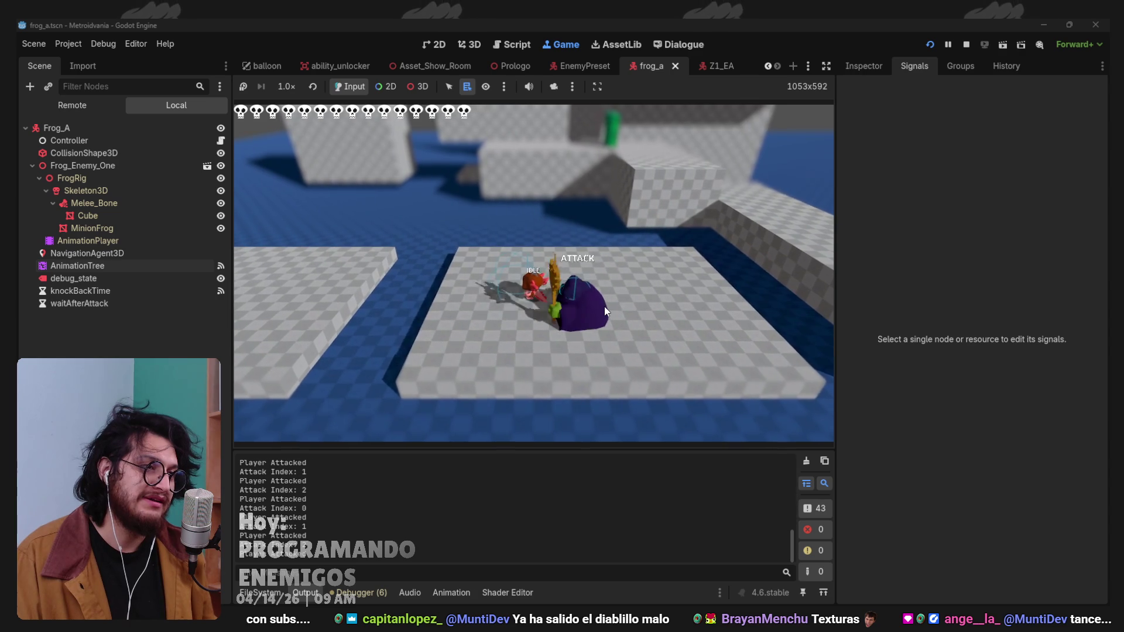
Stop the running game with F8 to get back to frog_a_script.gd.
key(F8)
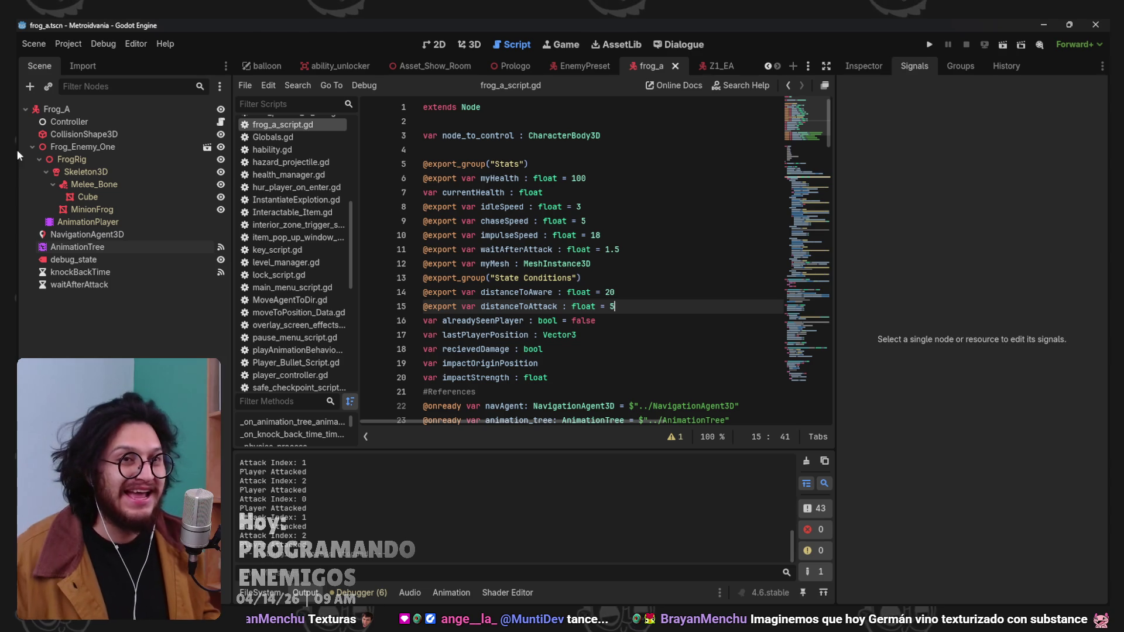
Open the AnimationTree's Attack timeline and move the IMPULSE call one frame later.
scroll(618, 296, down, 14)
scroll(617, 296, down, 20)
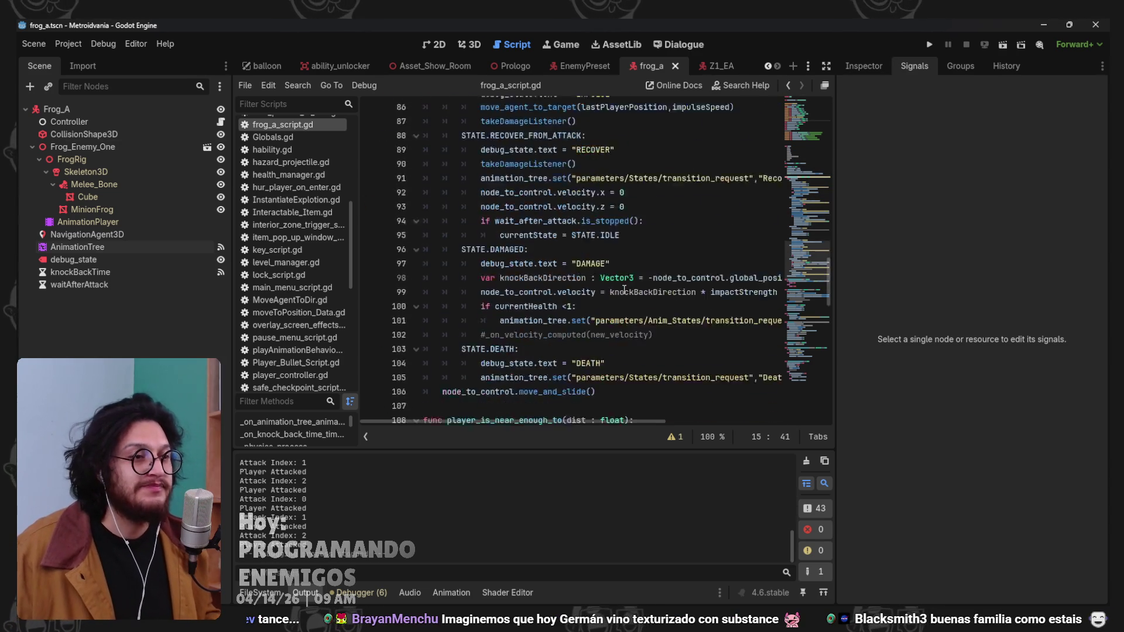
click(107, 235)
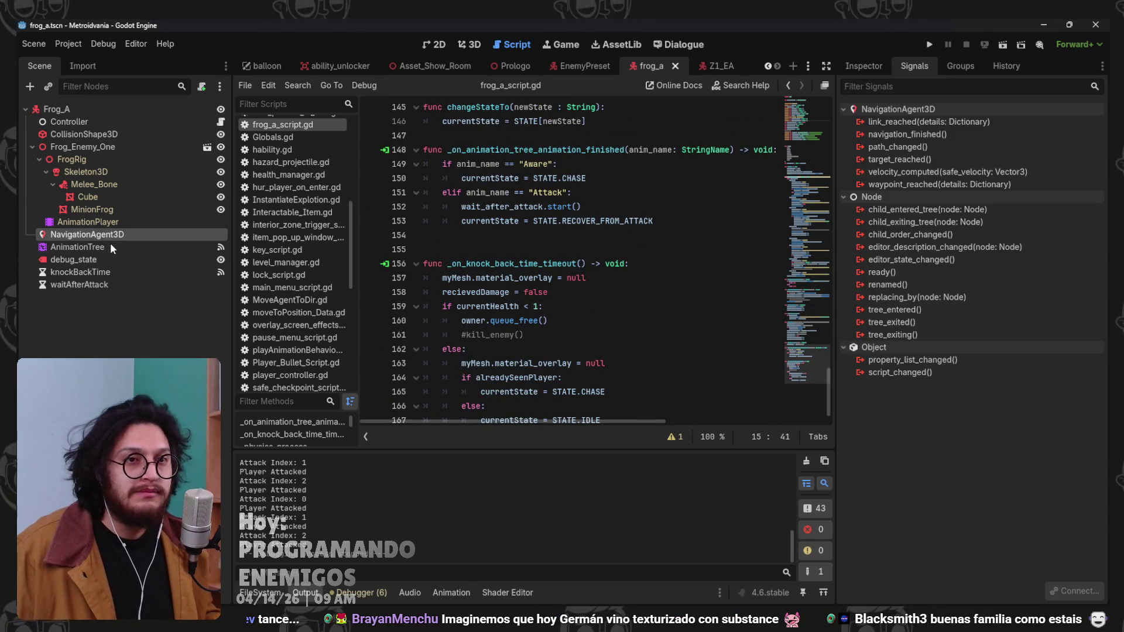
click(109, 247)
click(471, 45)
click(520, 349)
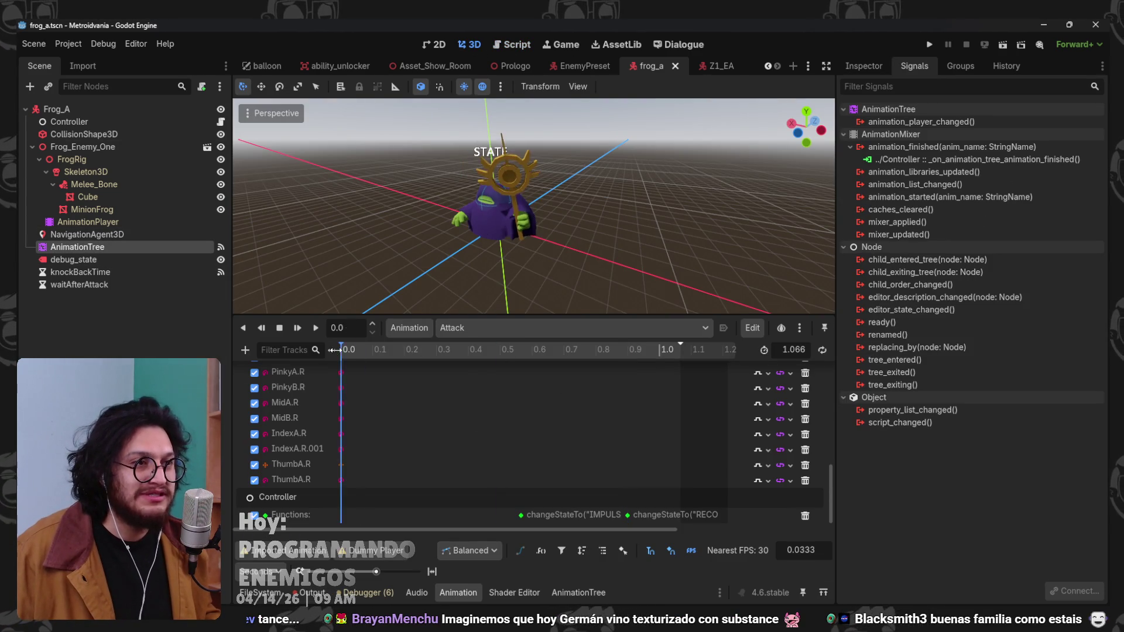
mouse_move(518, 378)
mouse_down()
mouse_move(401, 389)
mouse_move(451, 407)
mouse_move(510, 409)
mouse_move(483, 409)
mouse_up()
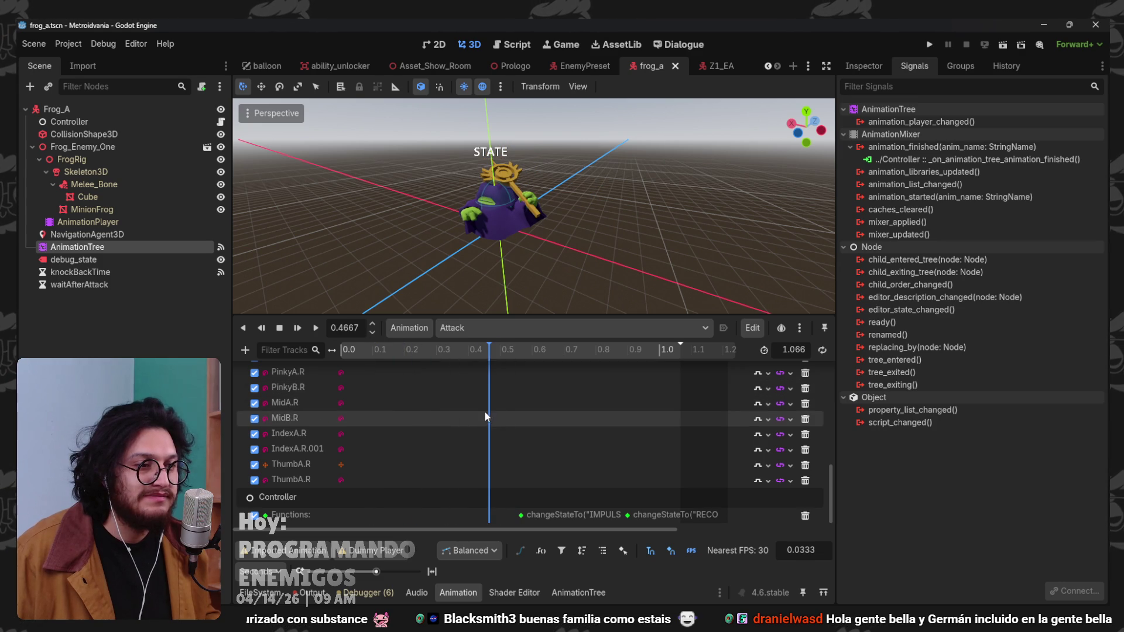
click(498, 516)
drag(481, 515, 491, 516)
Shift the RECOVER call later, save the frog scene and run the game.
click(542, 349)
drag(546, 363, 660, 384)
drag(631, 514, 647, 516)
drag(646, 363, 701, 375)
key(ctrl+s)
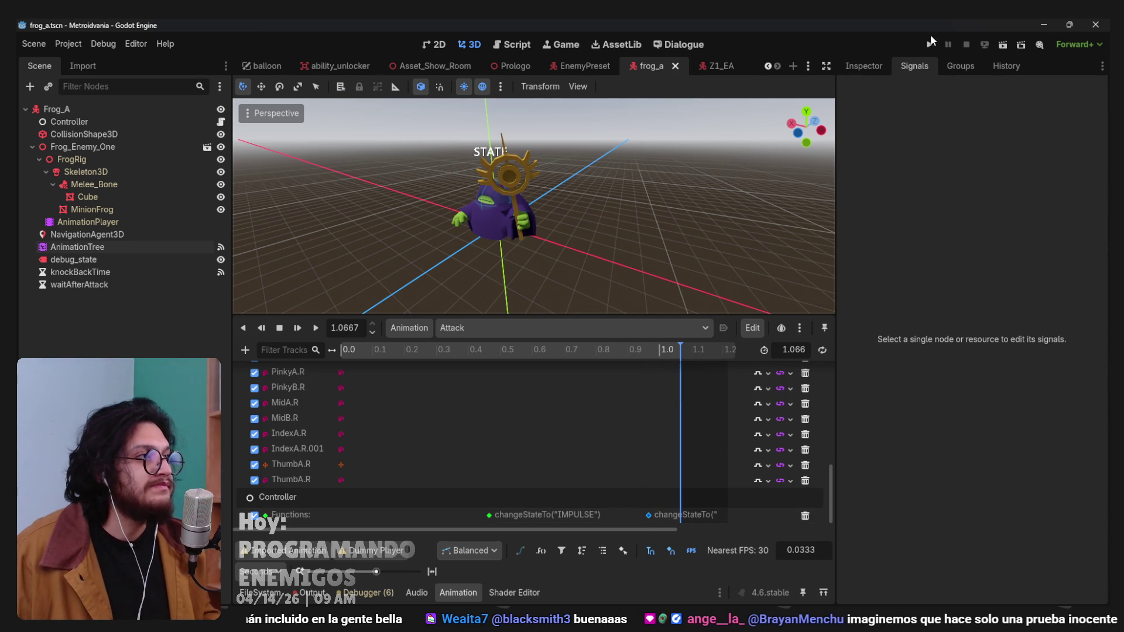
click(929, 45)
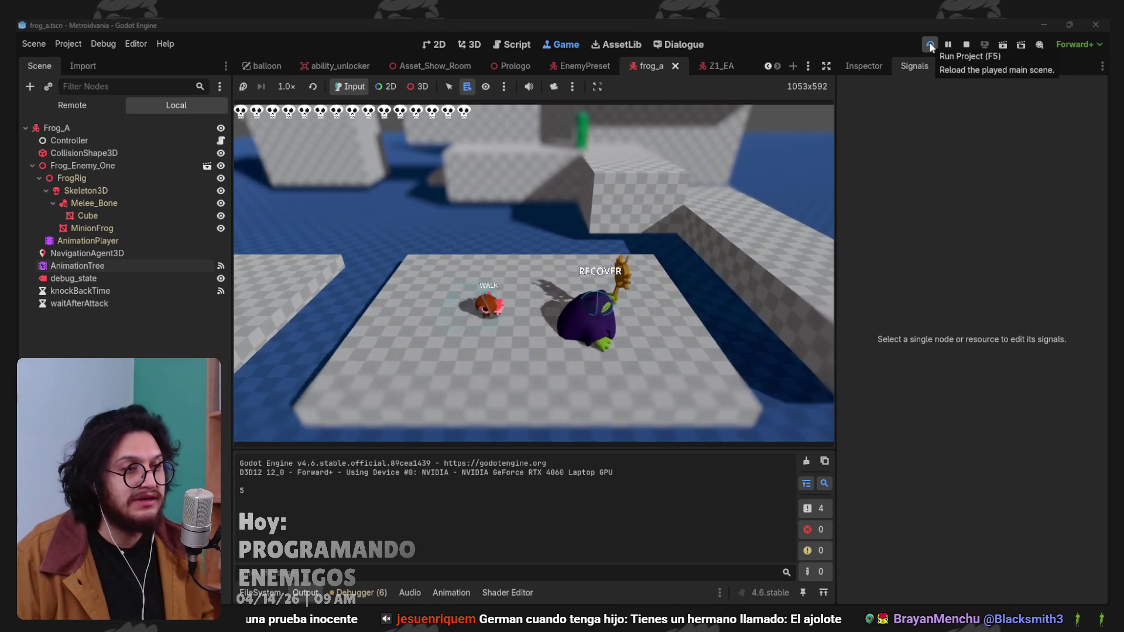
Edit distanceToAttack on line 15 of frog_a_script.gd and test it in a game run.
click(931, 46)
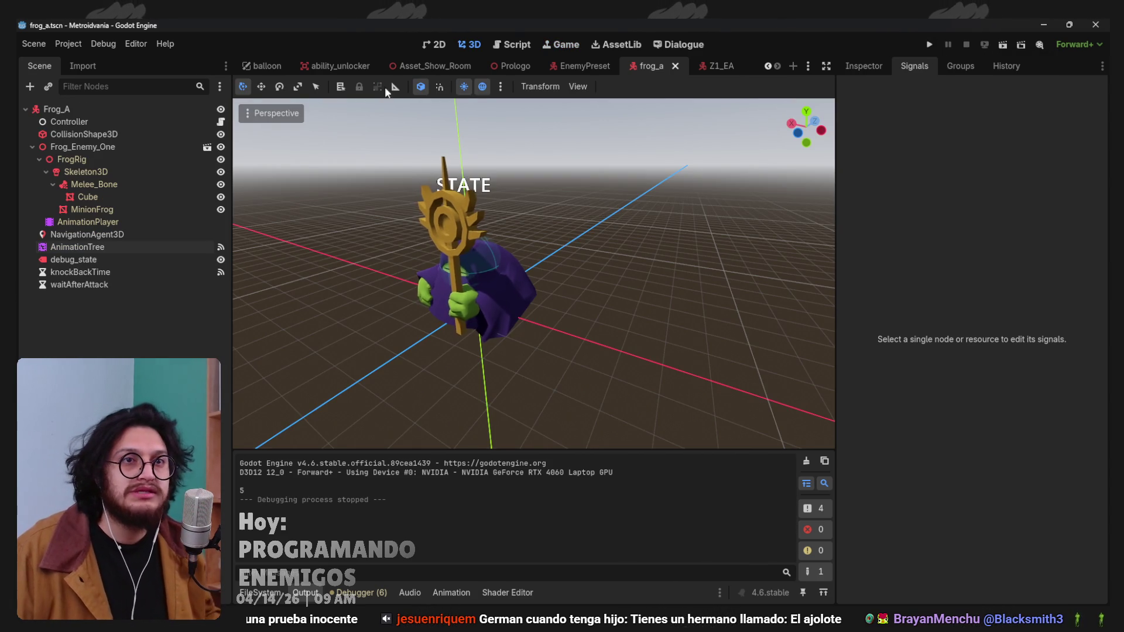
click(221, 123)
scroll(699, 255, up, 15)
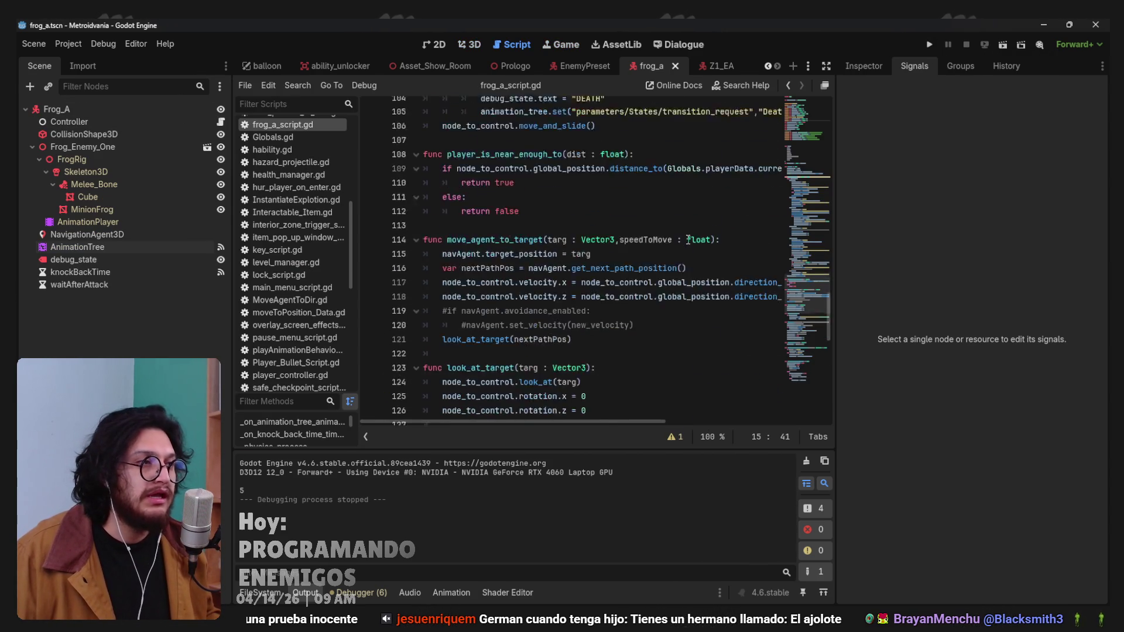
scroll(699, 256, up, 10)
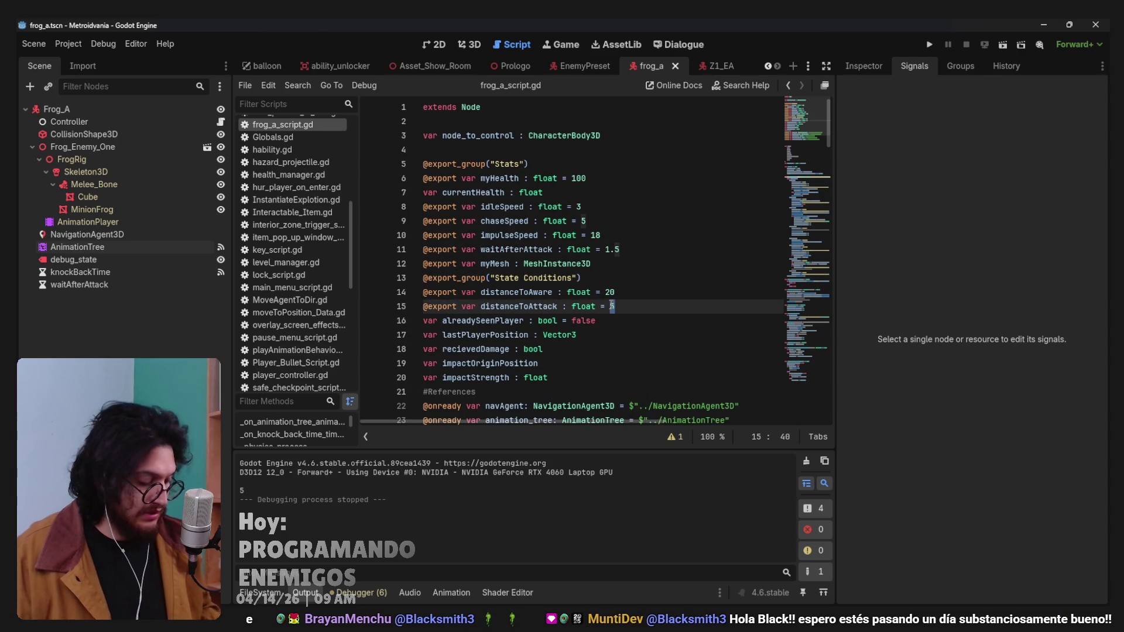
key(BackSpace)
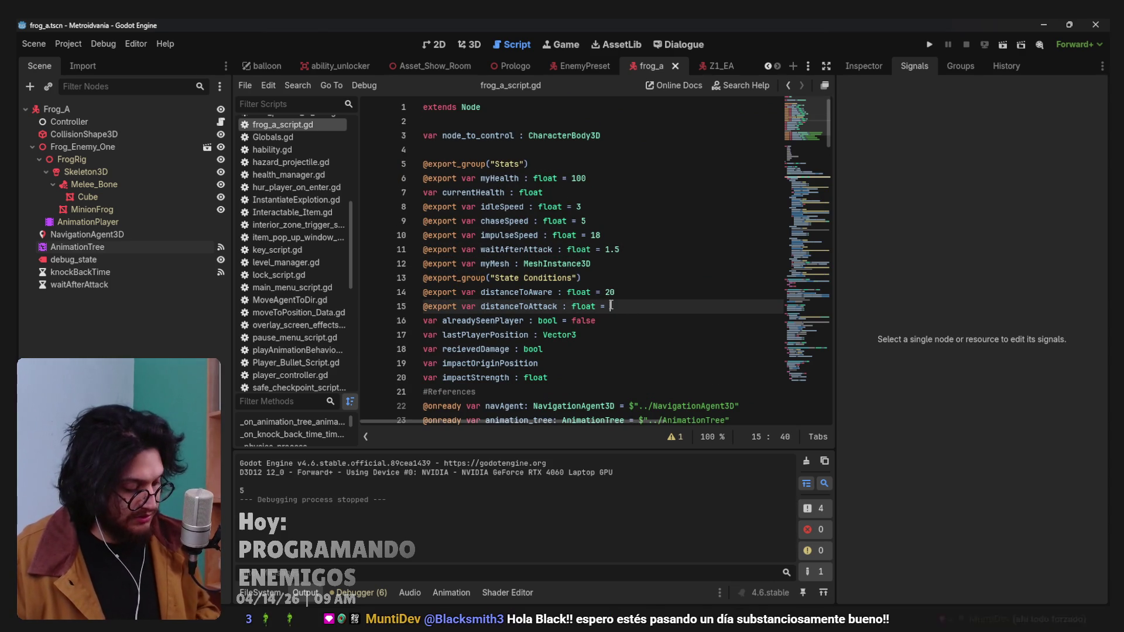
text(2)
key(F5)
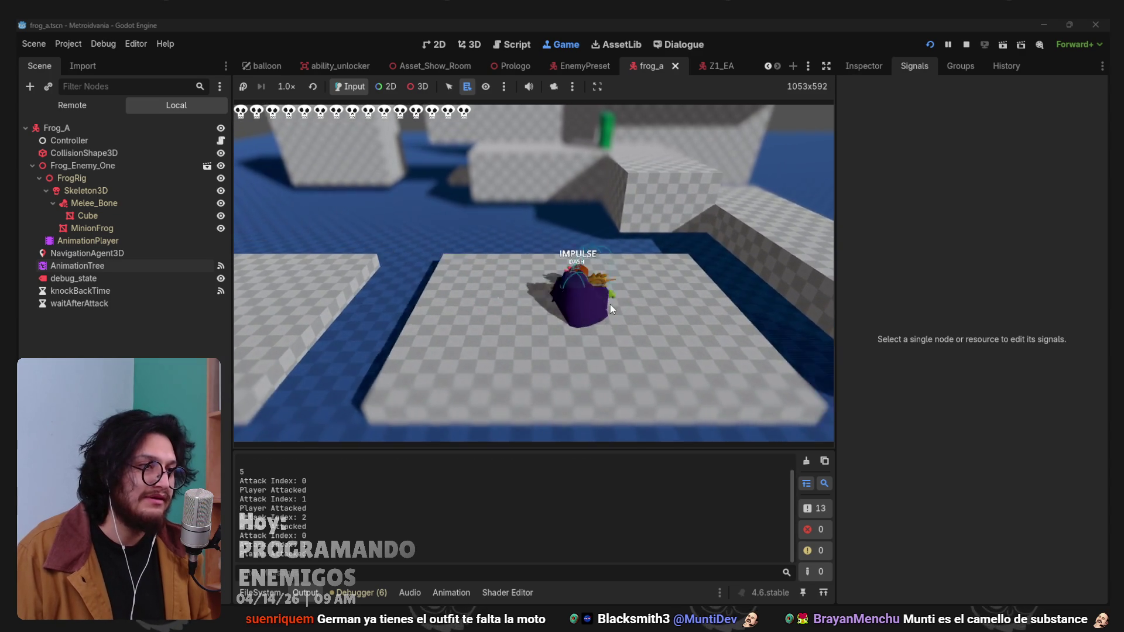
key(F8)
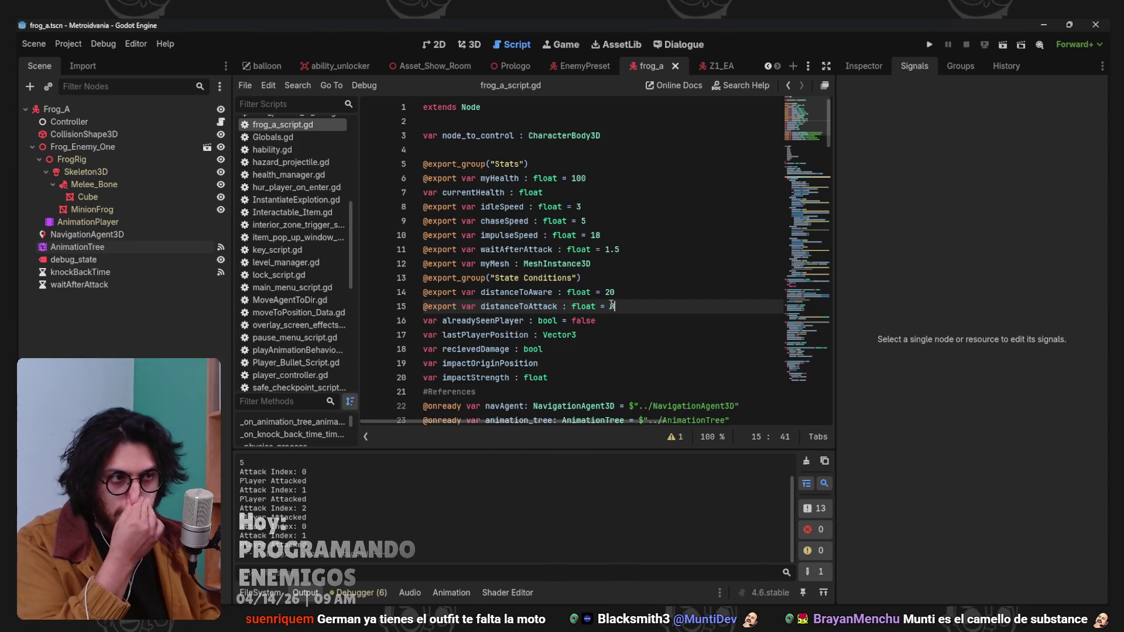
Move the line-73 lastPlayerPosition assignment into the STATE.ATTACK block and save frog_a_script.gd.
scroll(610, 304, down, 15)
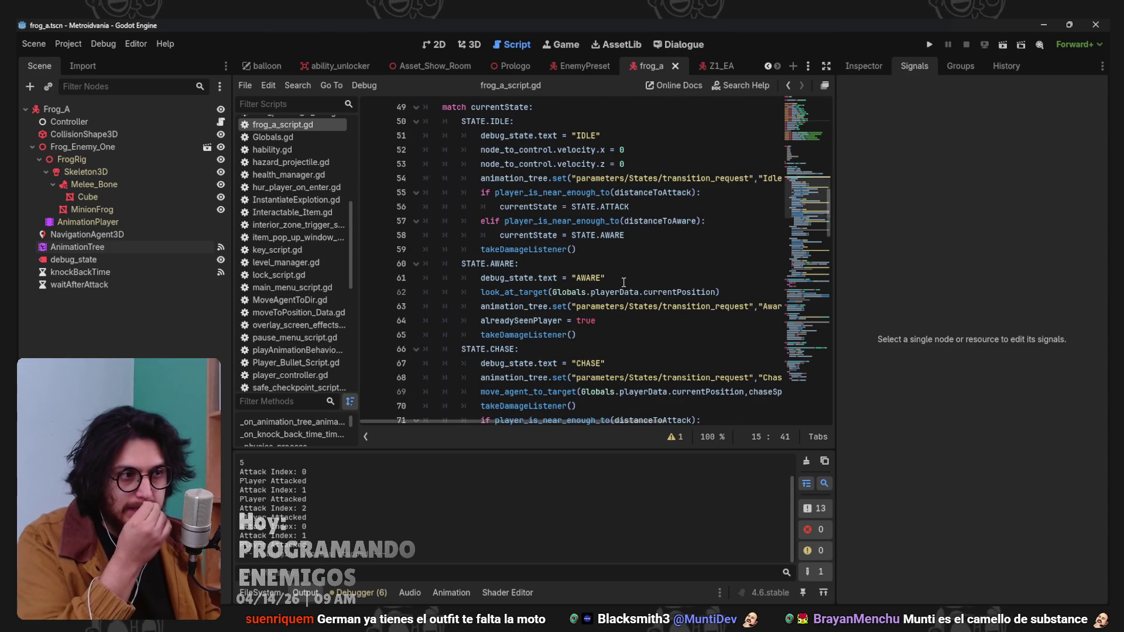
scroll(651, 262, down, 4)
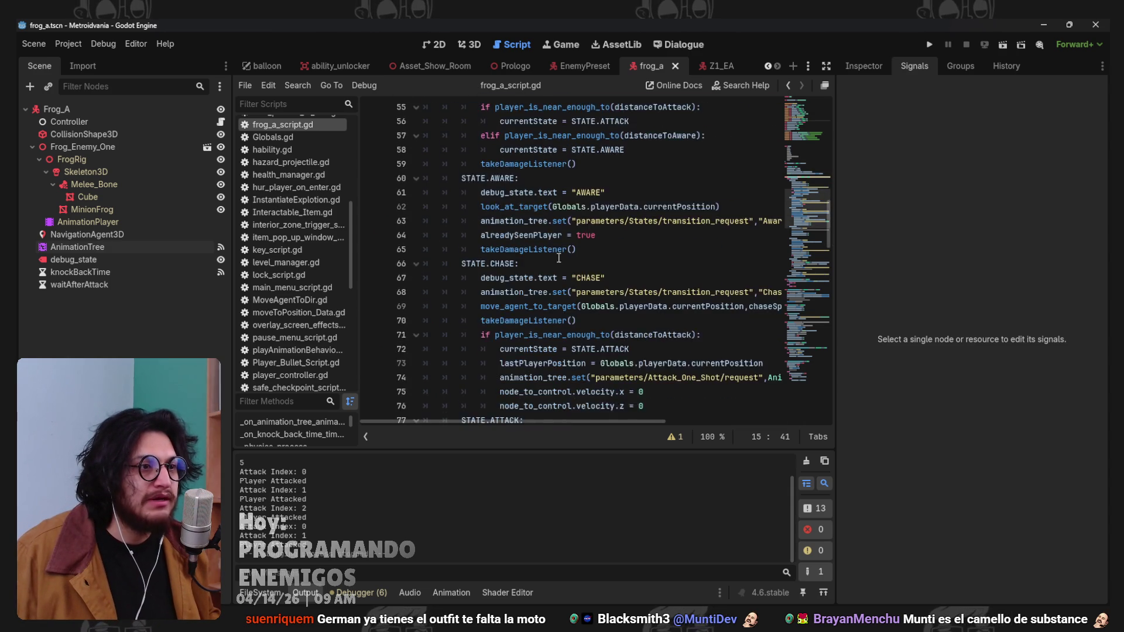
scroll(537, 286, down, 2)
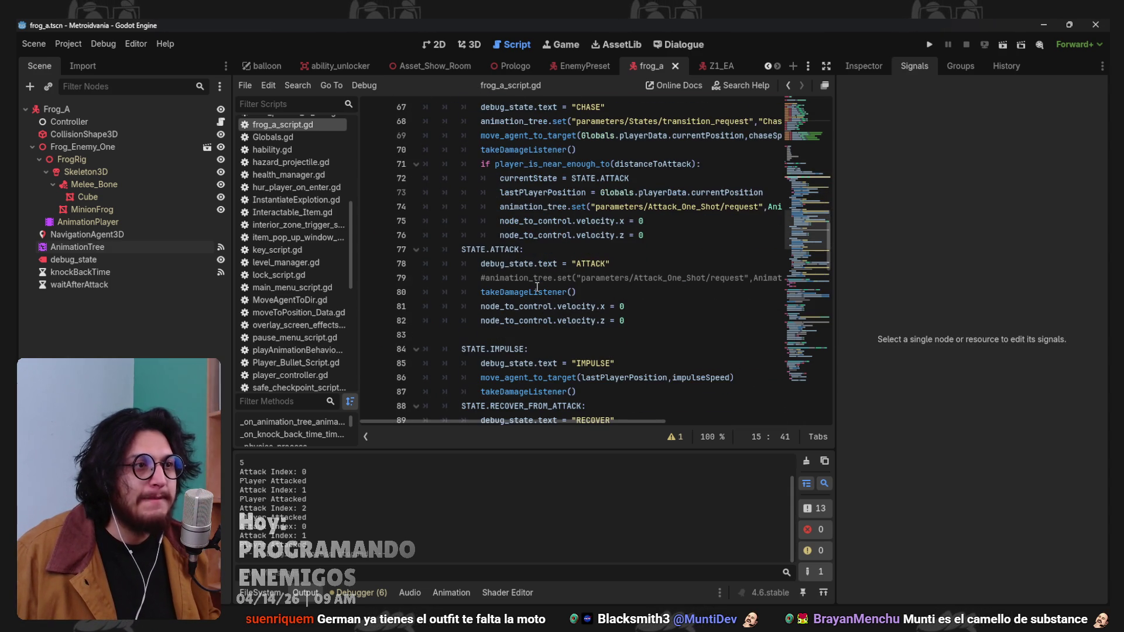
drag(497, 192, 757, 193)
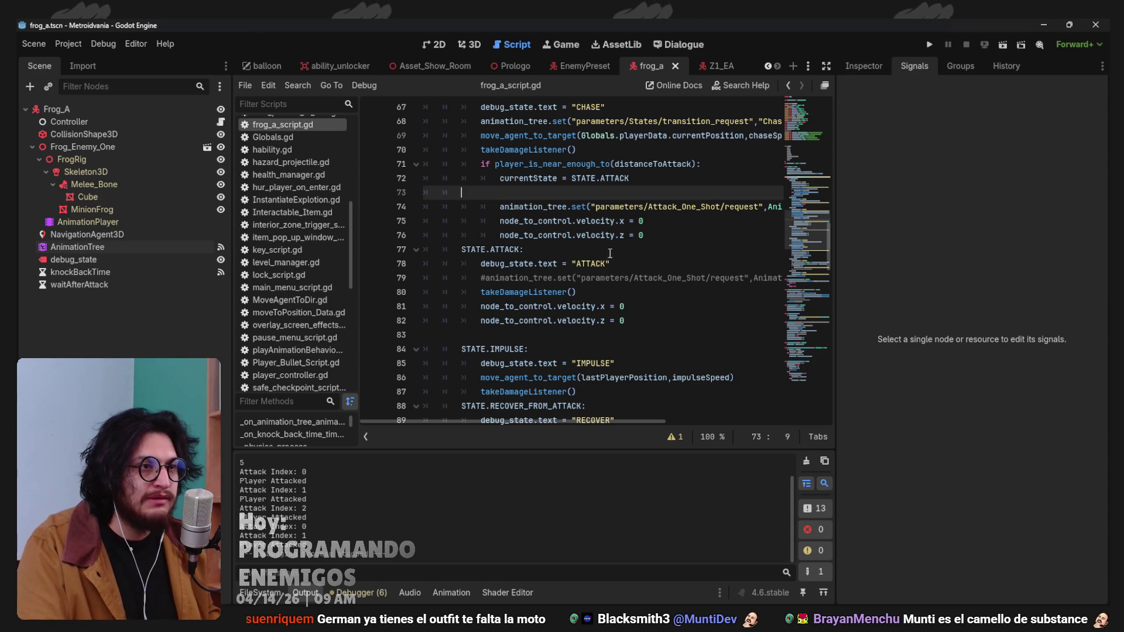
key(BackSpace)
key(BackSpace)
click(554, 230)
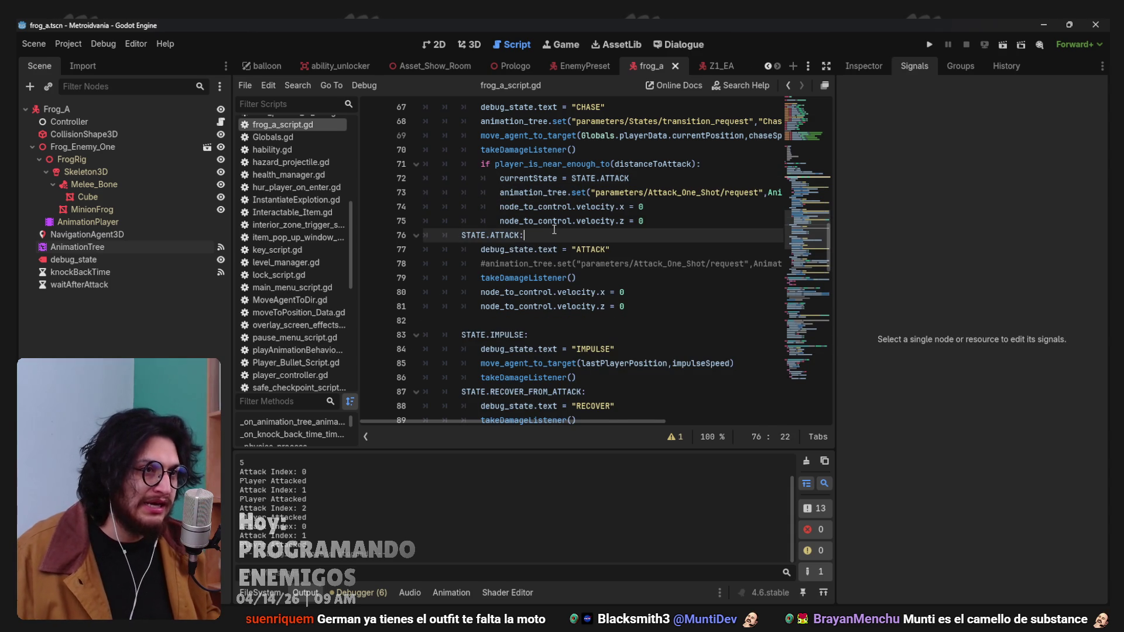
click(624, 254)
key(Return)
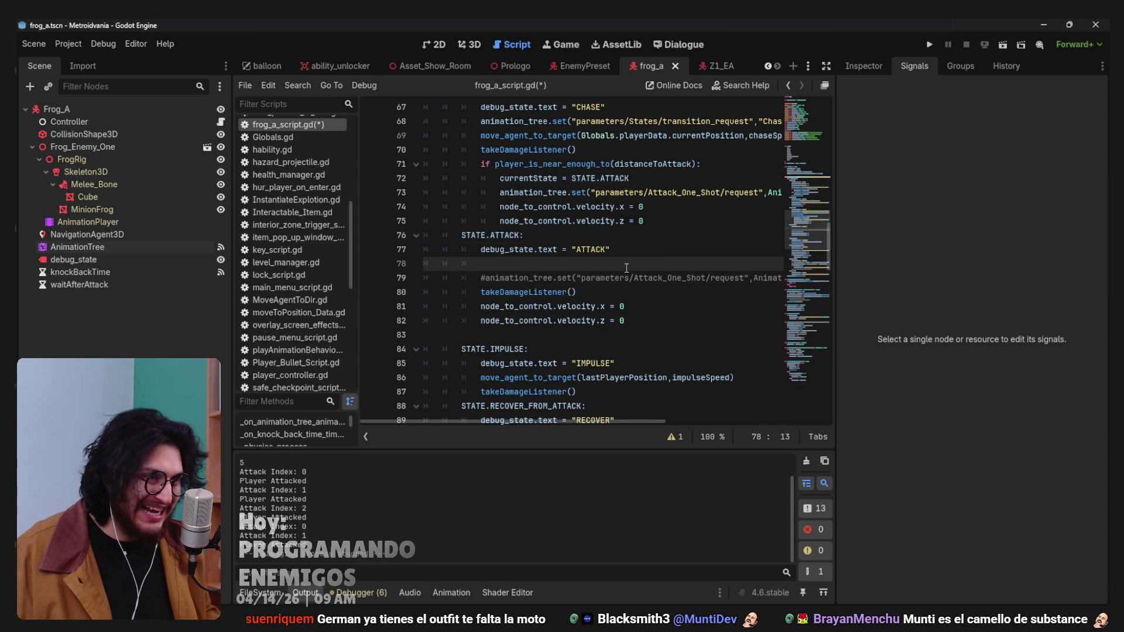
text(lastPlayerPosition = Globals.playerData.currentPosition)
key(ctrl+s)
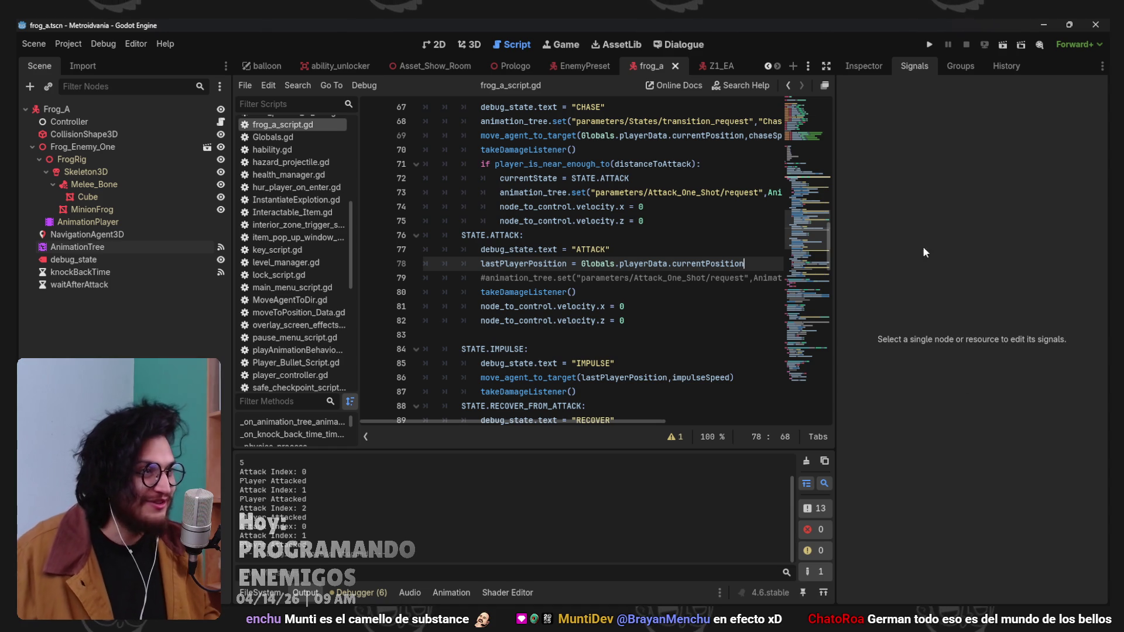
key(F5)
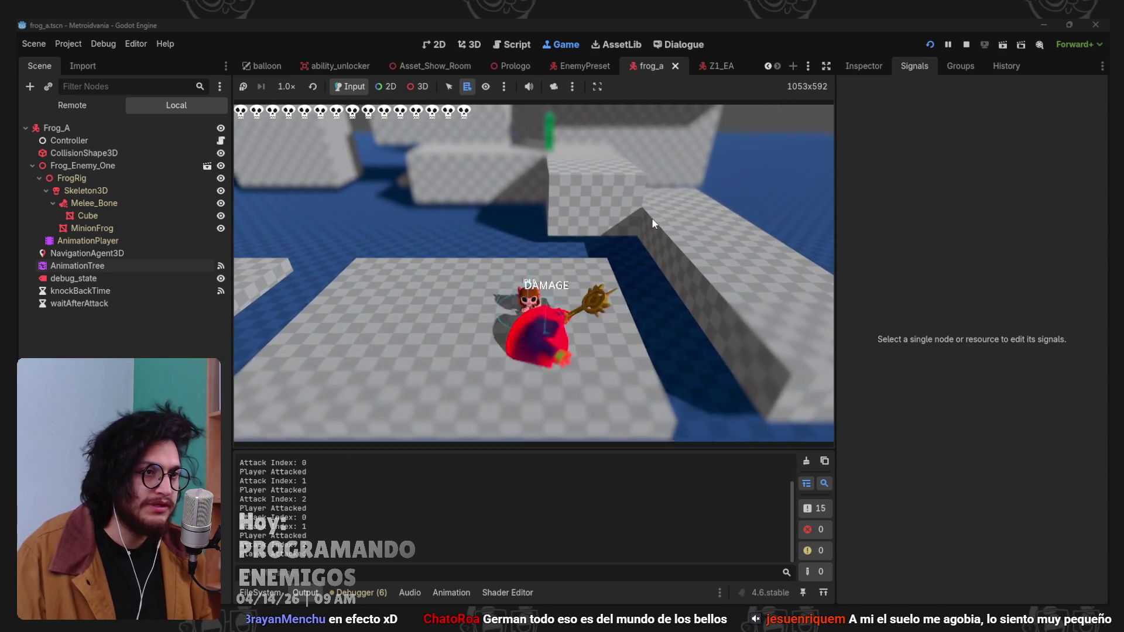
key(F8)
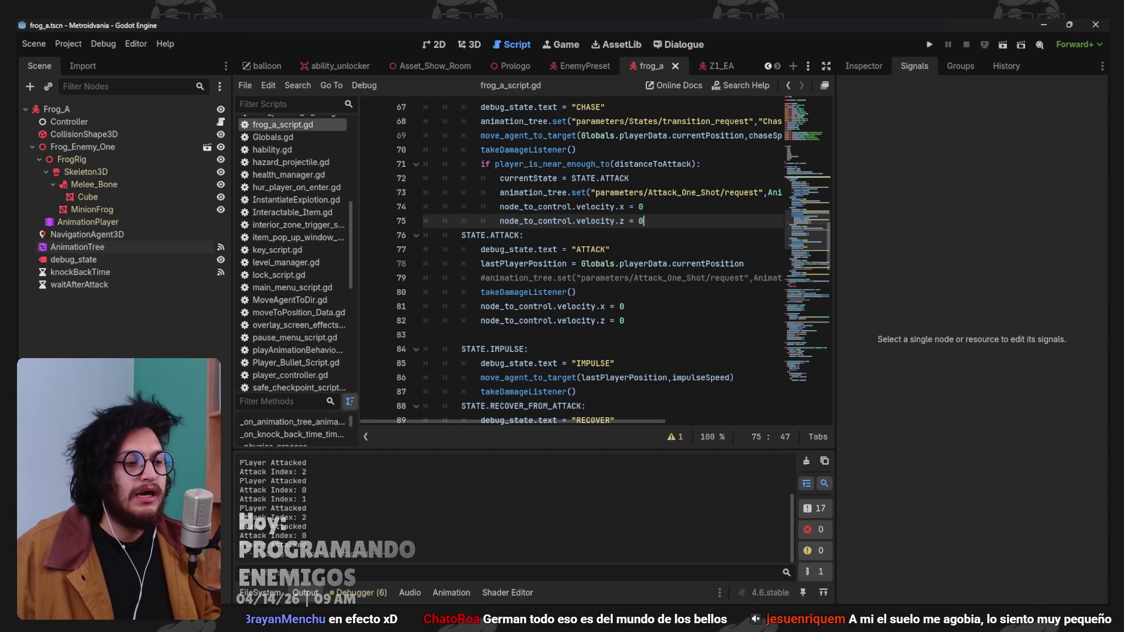
Load the Attack action onto the frog rig and test shifting its later keys earlier, then undo.
mouse_move(691, 558)
click(902, 570)
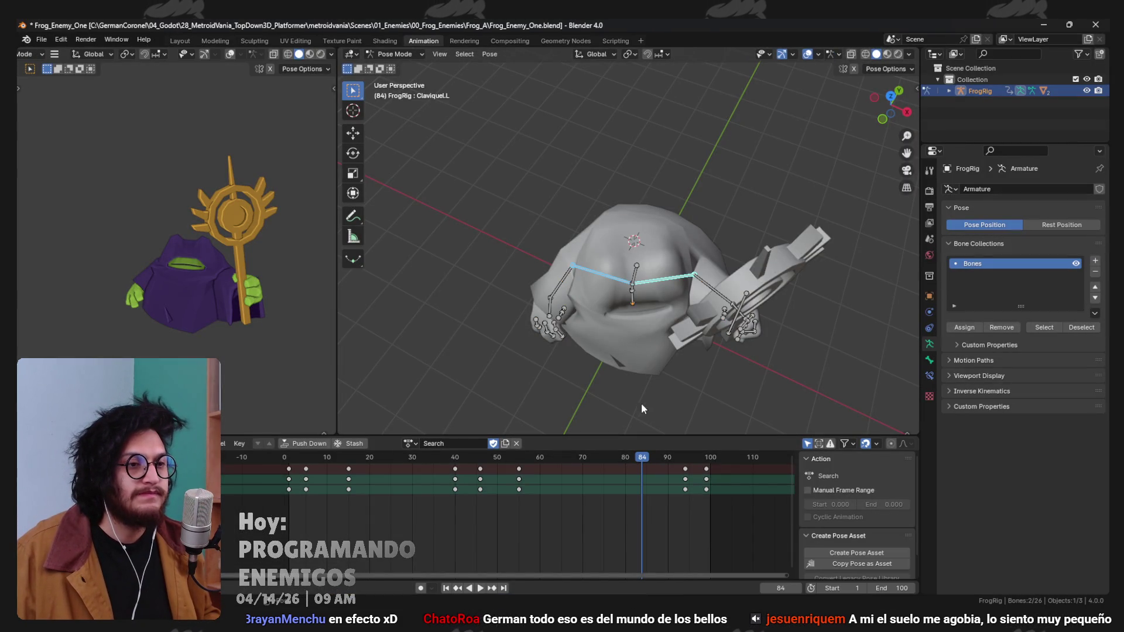
click(408, 444)
click(427, 461)
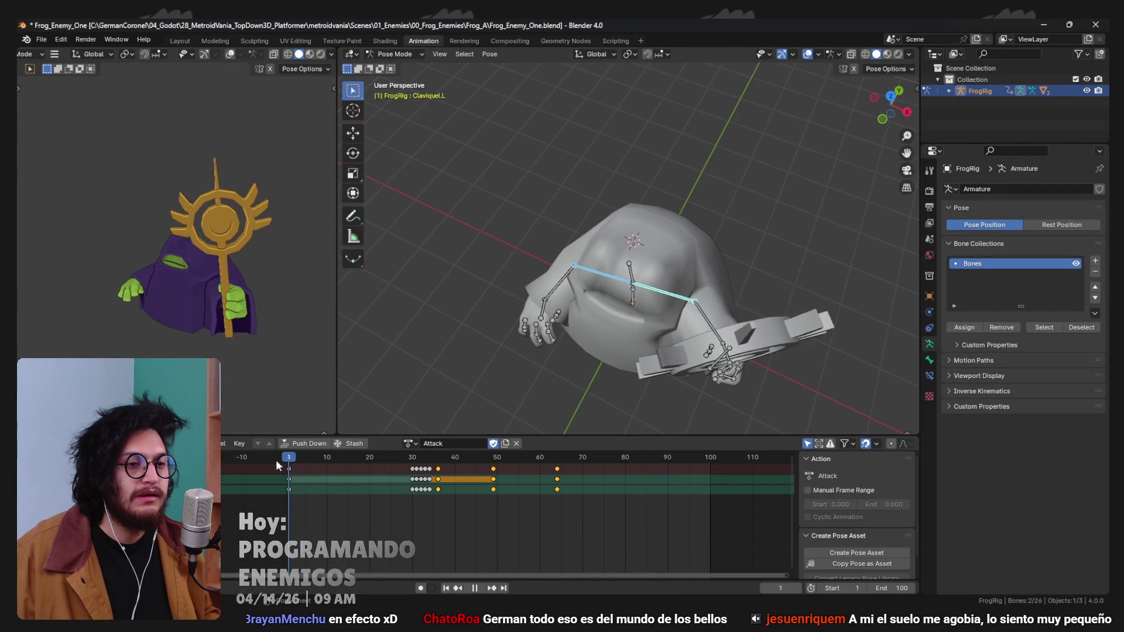
drag(643, 523, 495, 480)
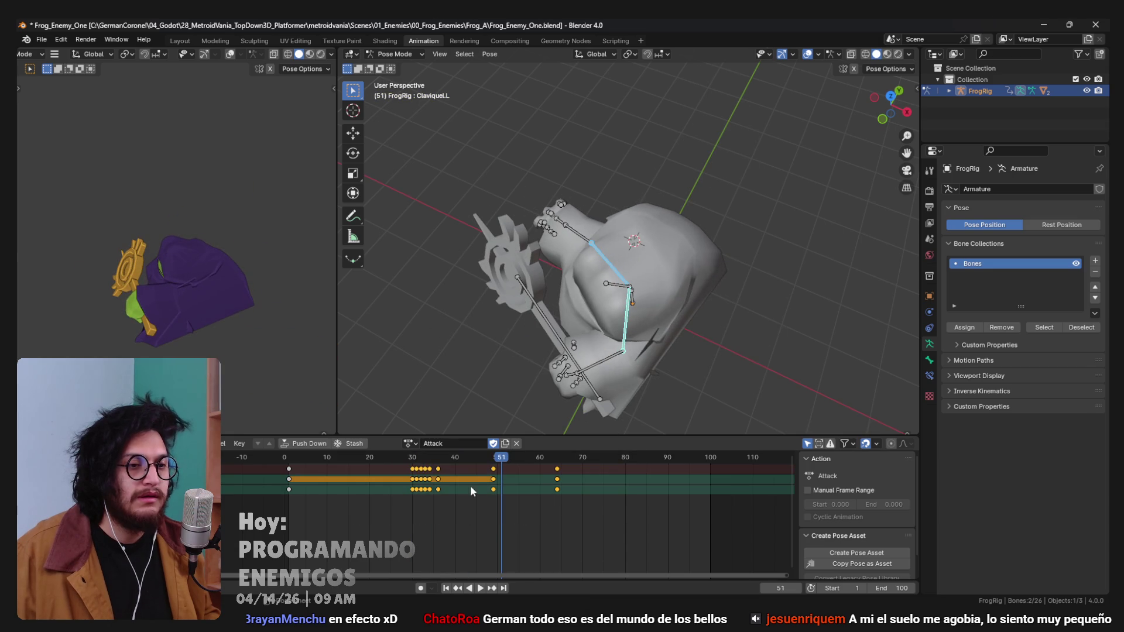
key(g)
click(469, 486)
click(380, 459)
key(space)
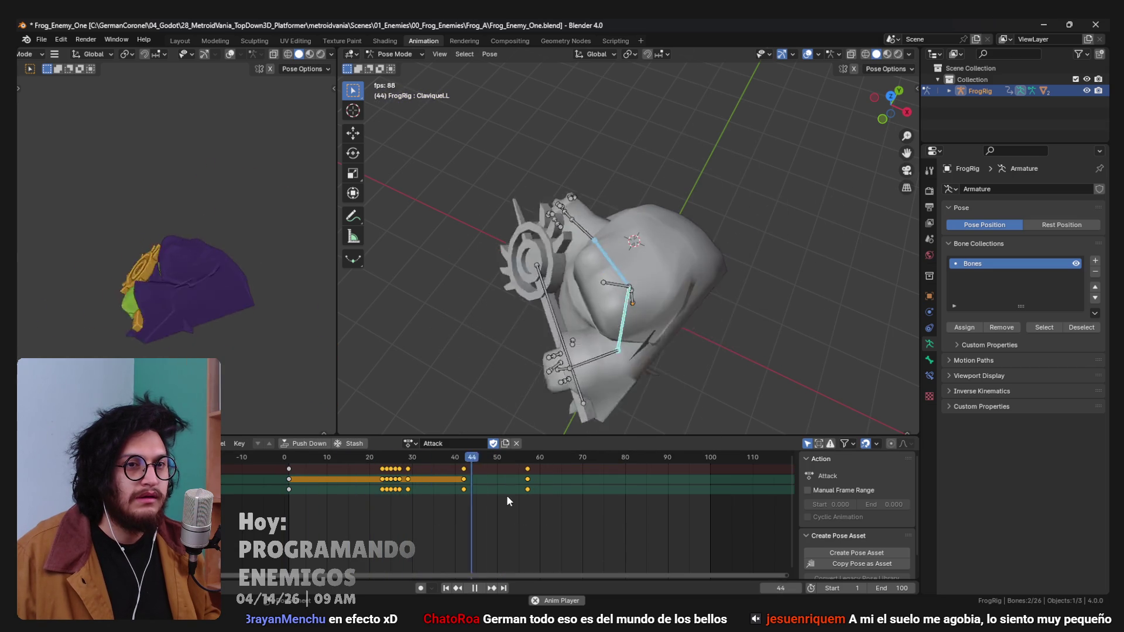
key(space)
key(ctrl+z)
Slide all Attack keyframes earlier and compress them in time for a quicker wind-up.
key(a)
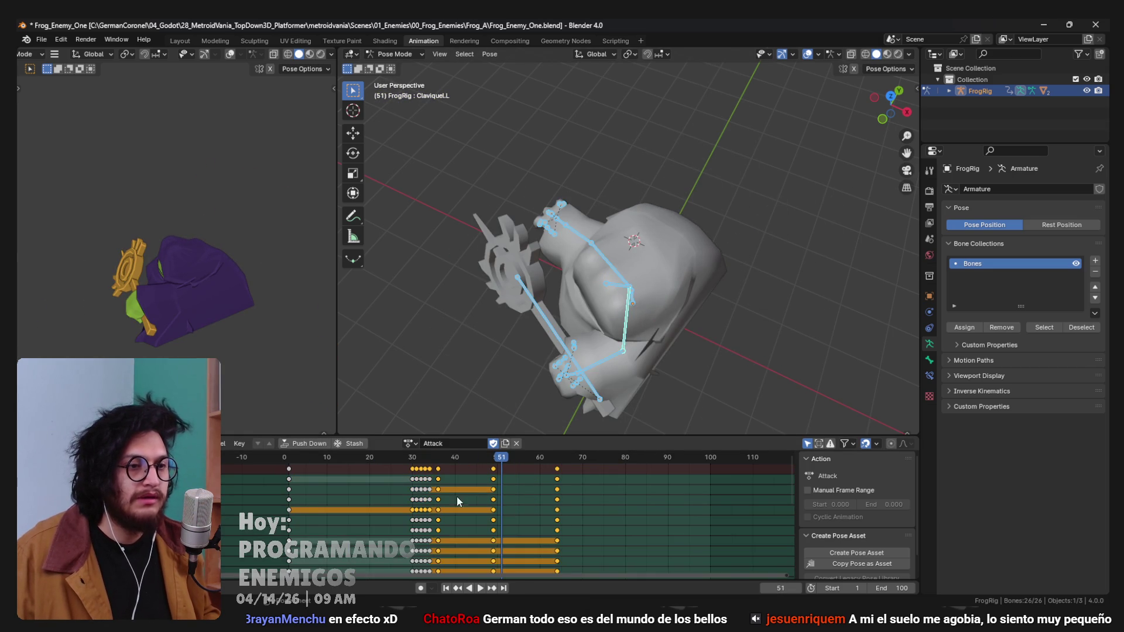
key(a)
key(g)
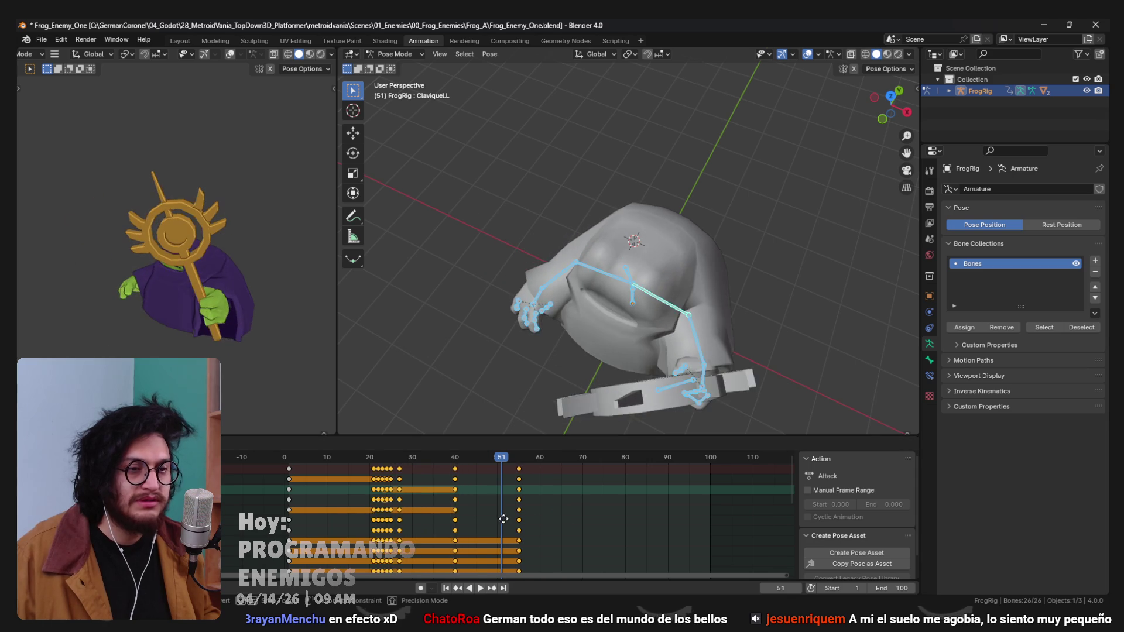
click(501, 518)
key(space)
drag(396, 457, 370, 466)
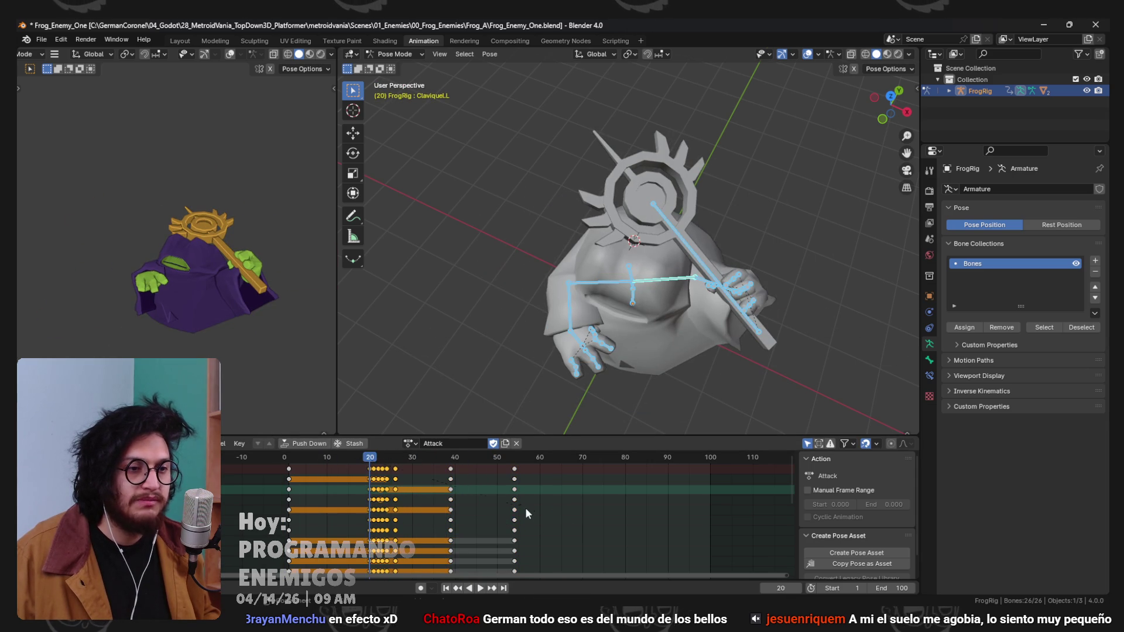
key(s)
click(585, 499)
key(space)
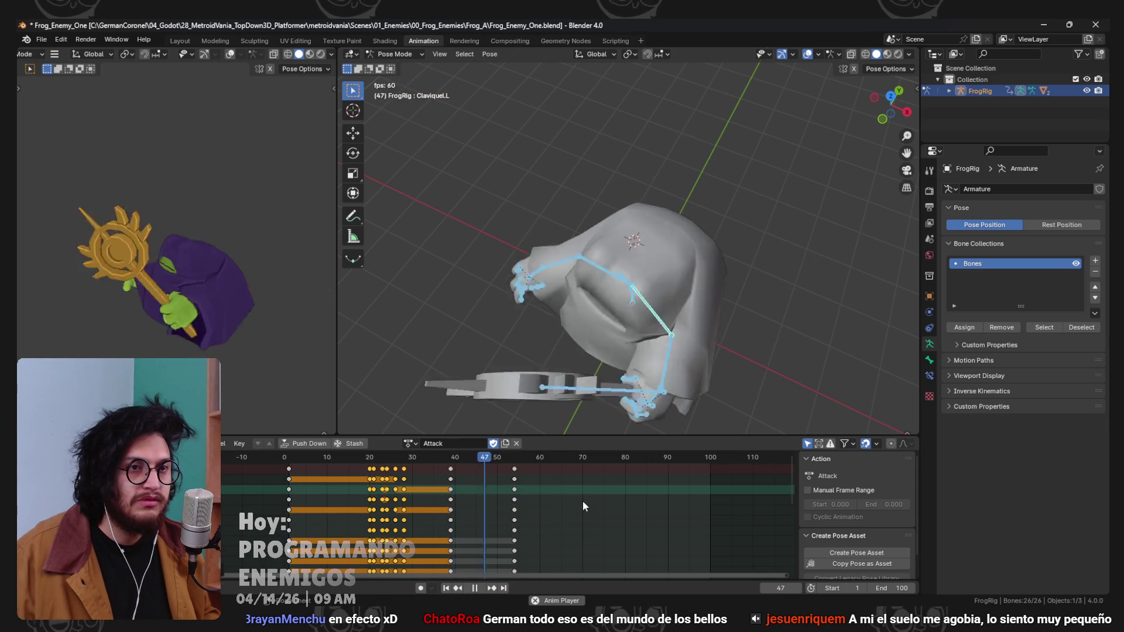
key(Escape)
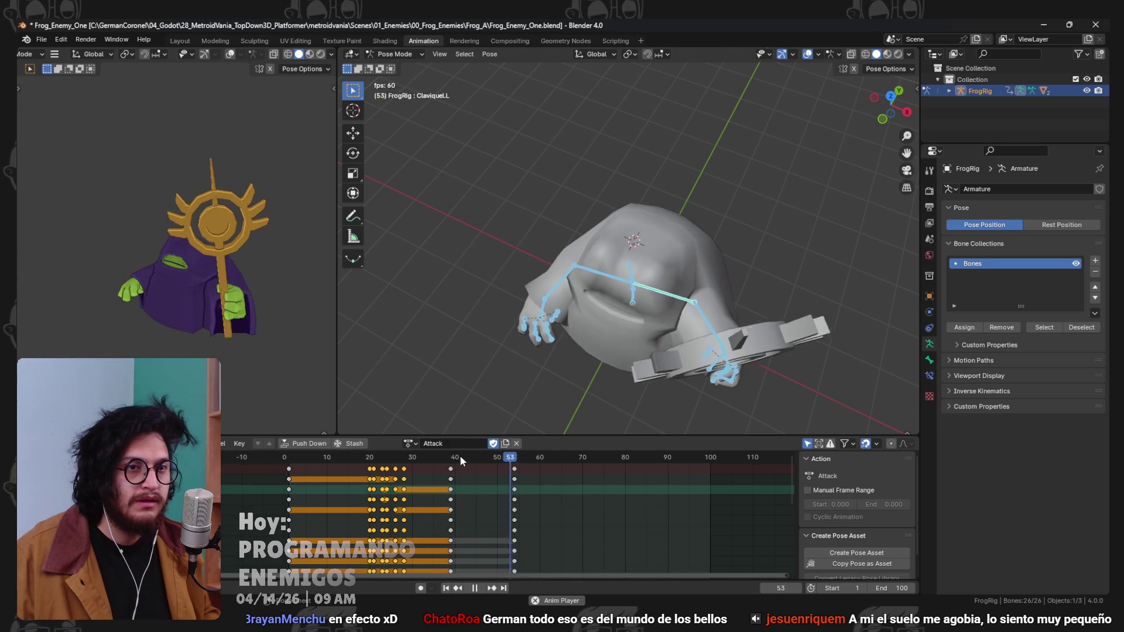
key(space)
Stretch the keys from frame 28 onward to frames 42 and 60, then save the blend file.
drag(544, 496, 403, 462)
key(s)
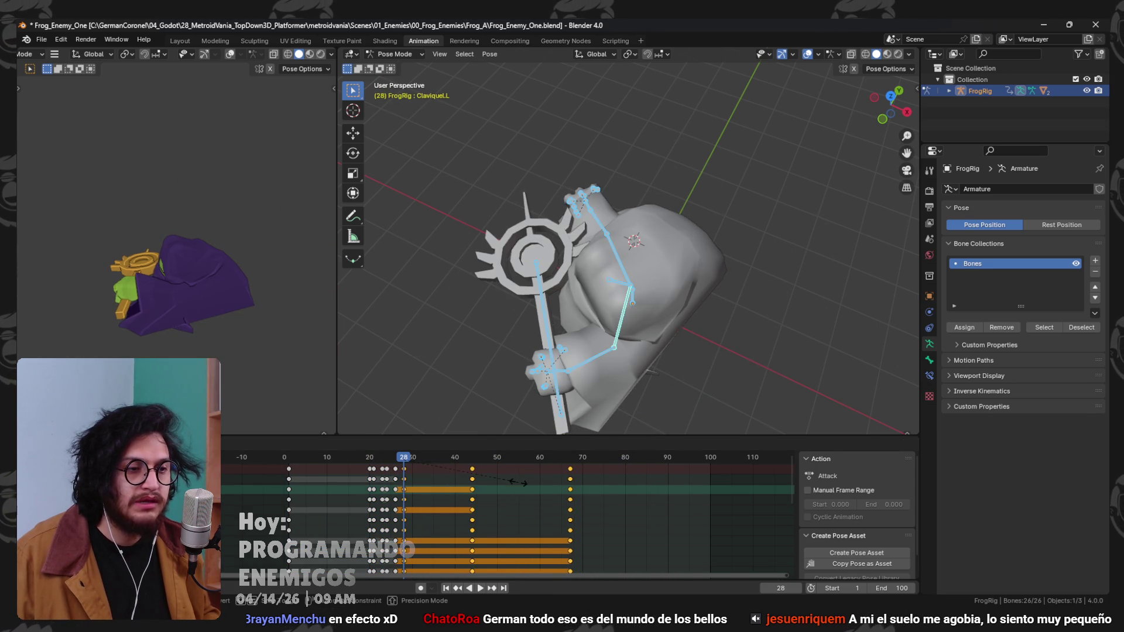
click(504, 495)
key(space)
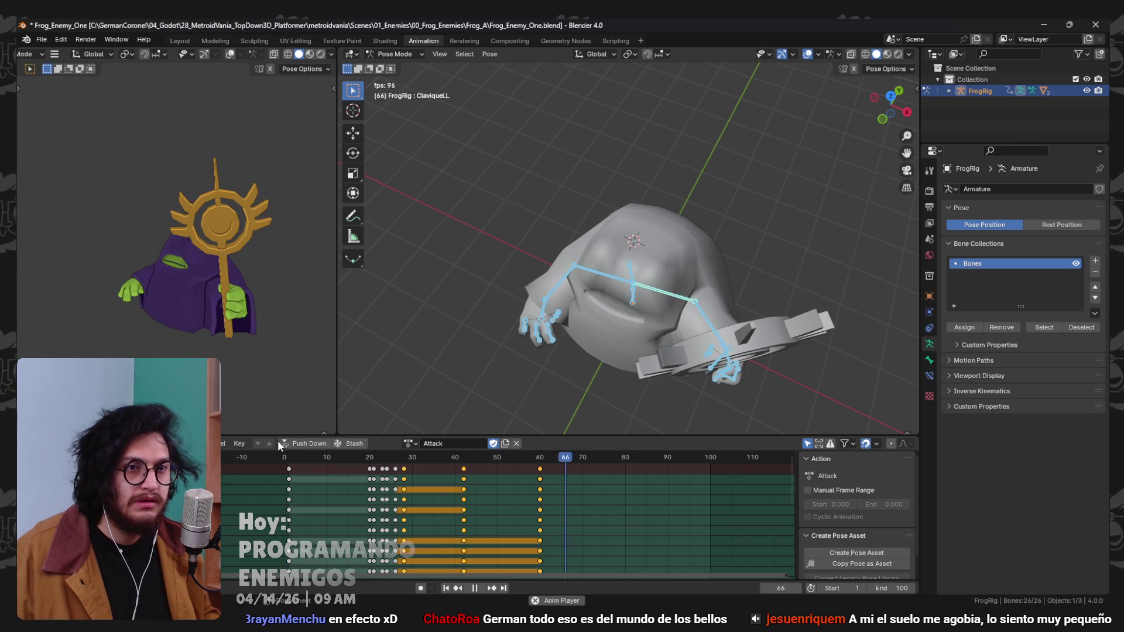
key(ctrl+s)
click(1043, 24)
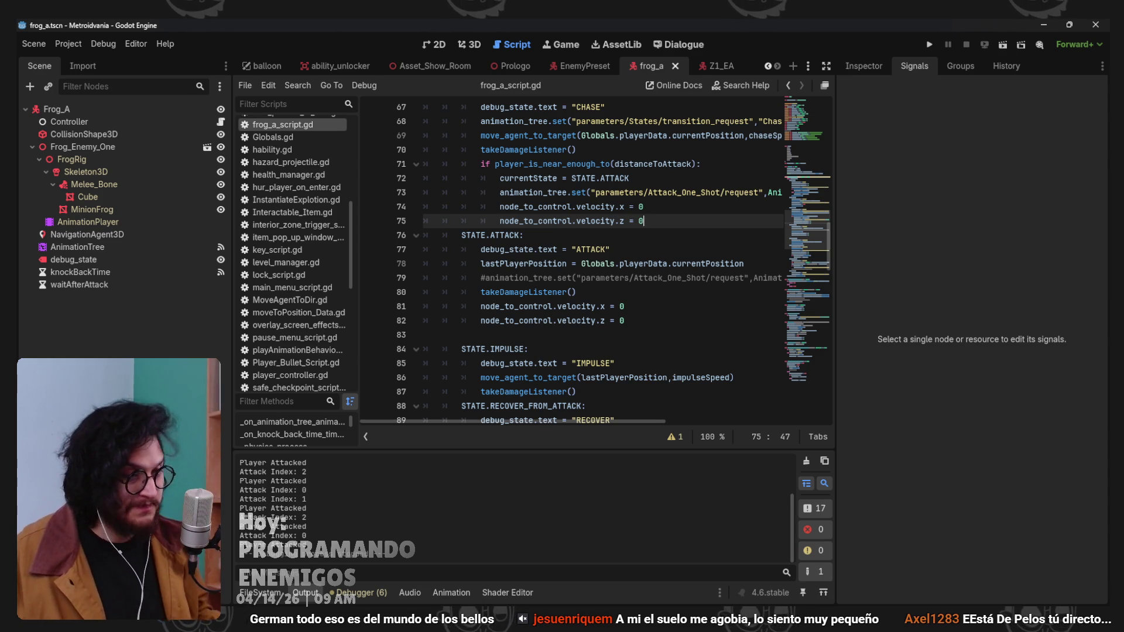
Playtest the frog attack, then show the AnimationTree's Attack timeline in the 3D view.
click(930, 45)
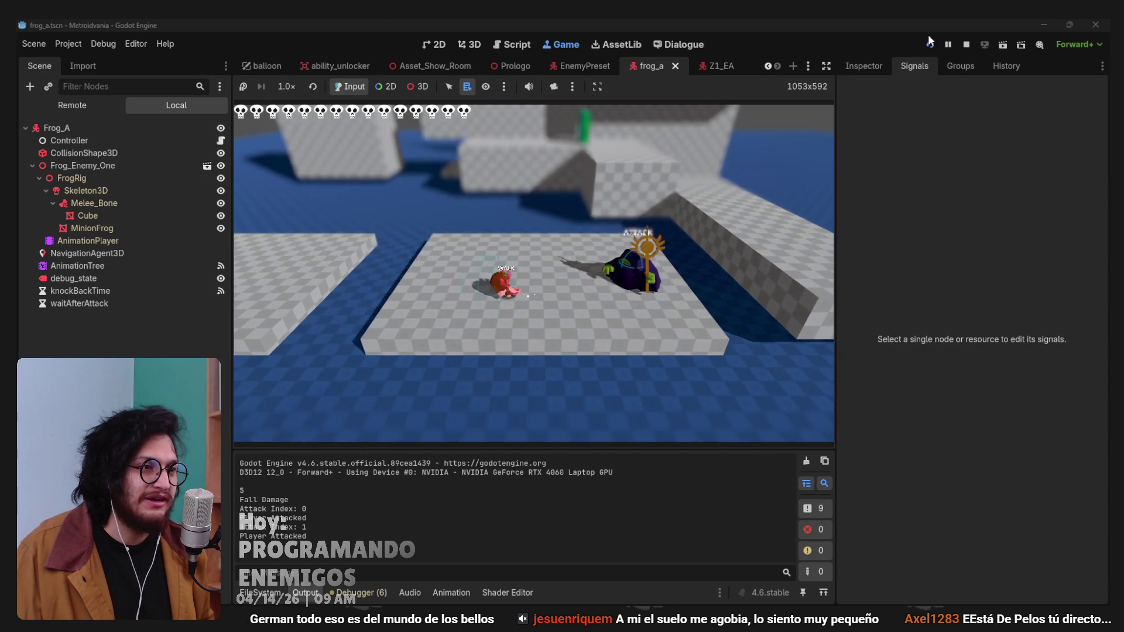
key(F8)
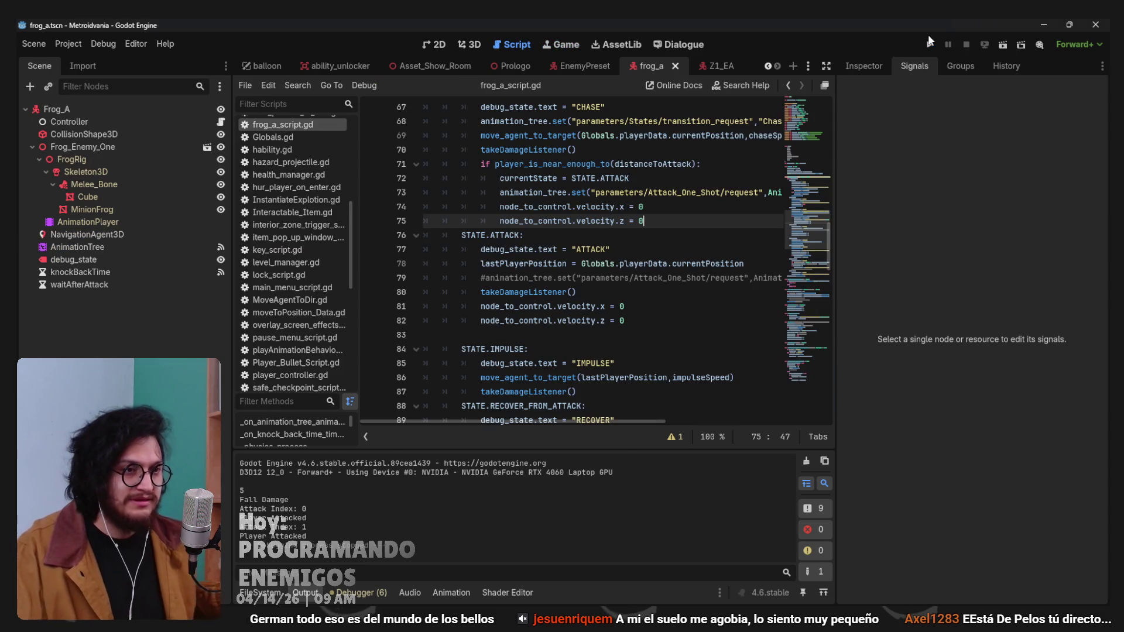
click(103, 251)
click(476, 43)
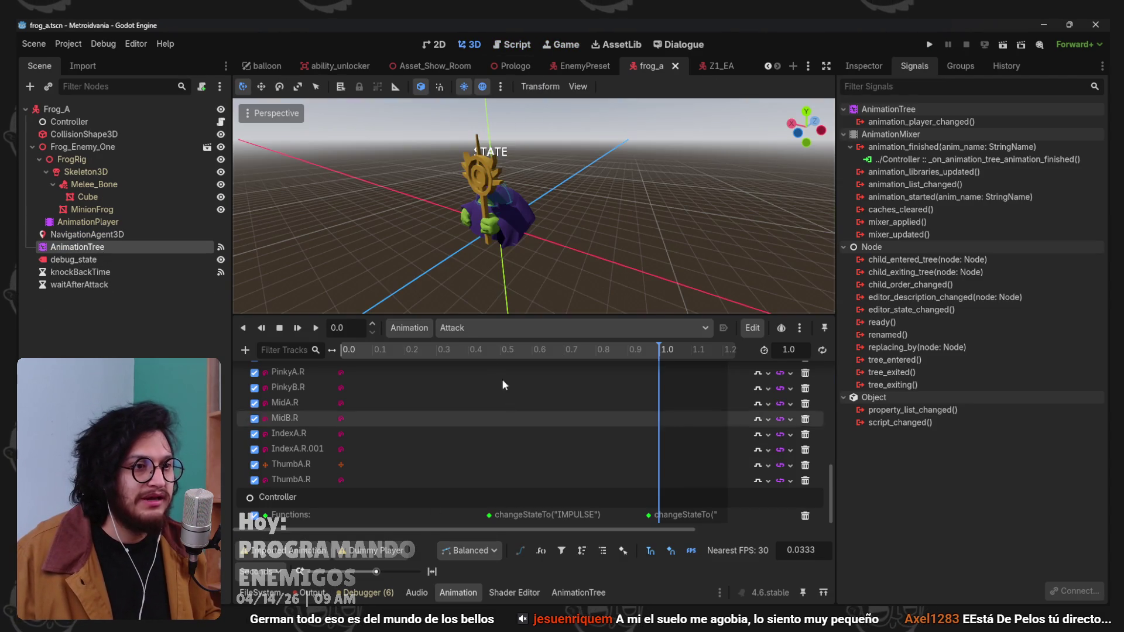
Move the changeStateTo("IMPULSE") key to about 0.33 s and run the game again.
click(446, 364)
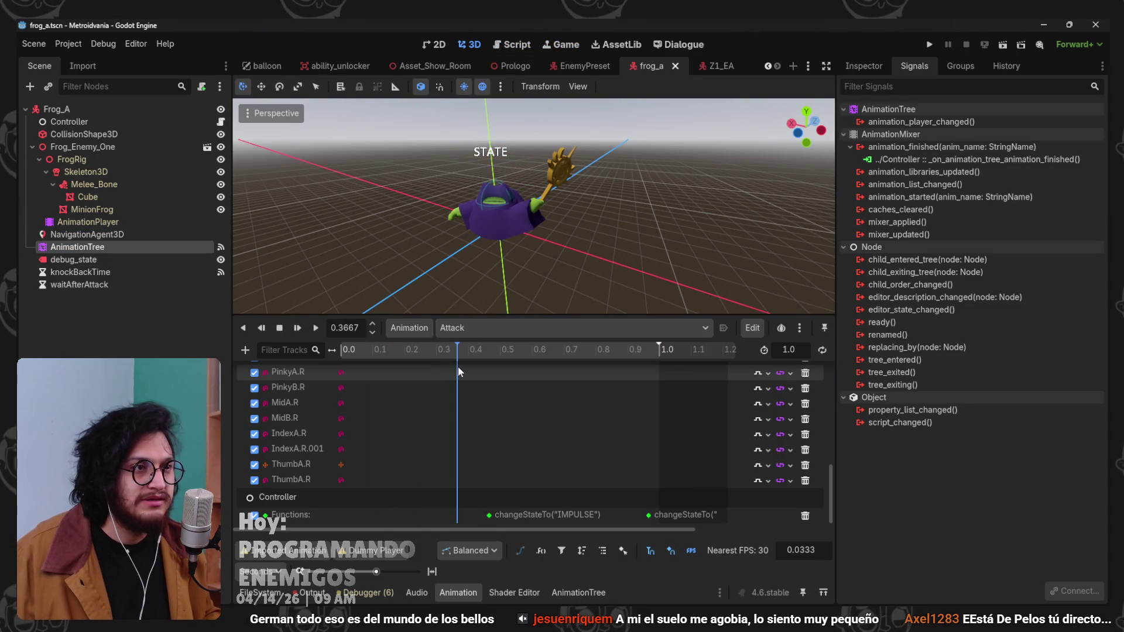
drag(496, 513, 453, 515)
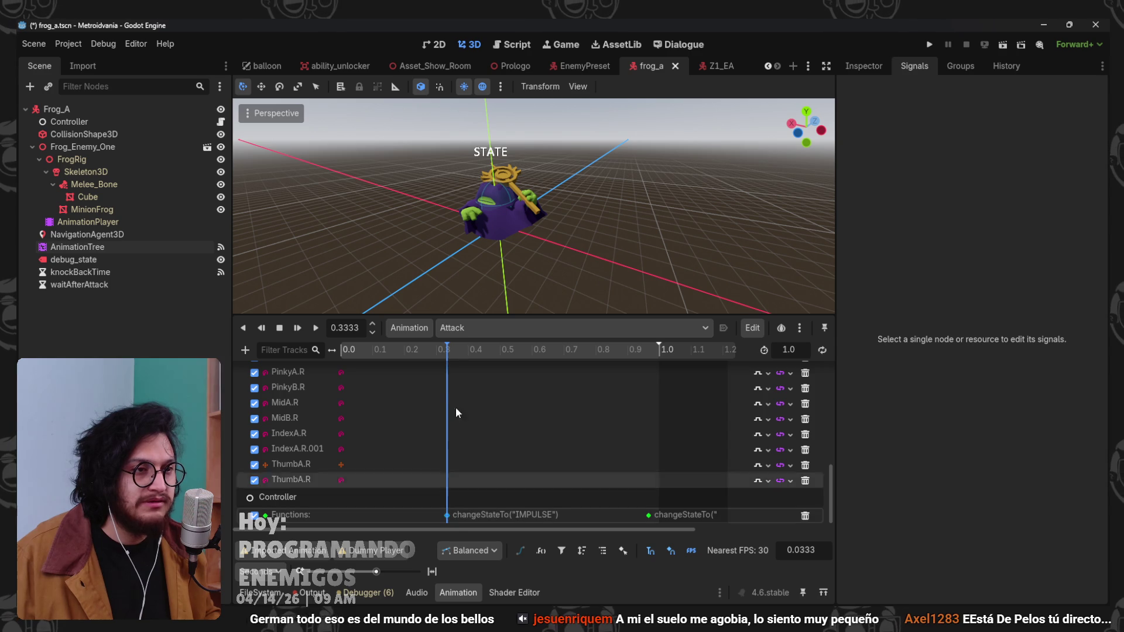
click(532, 353)
drag(542, 353, 665, 381)
click(930, 45)
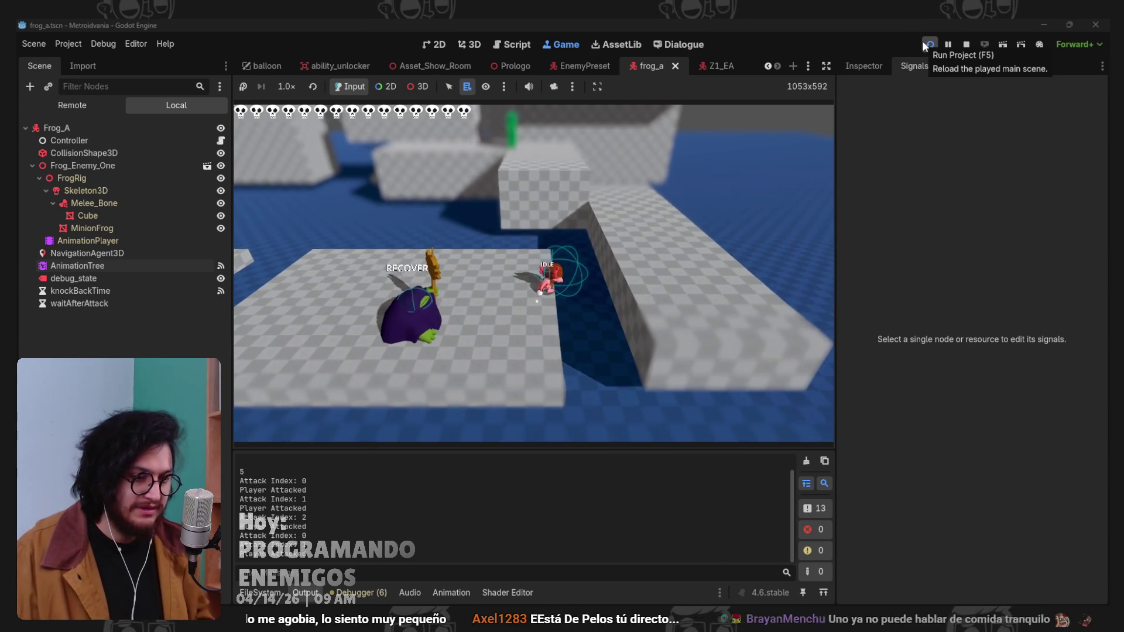
Stop the playtest and switch over to the Frog_Enemy_One file in Blender.
click(927, 45)
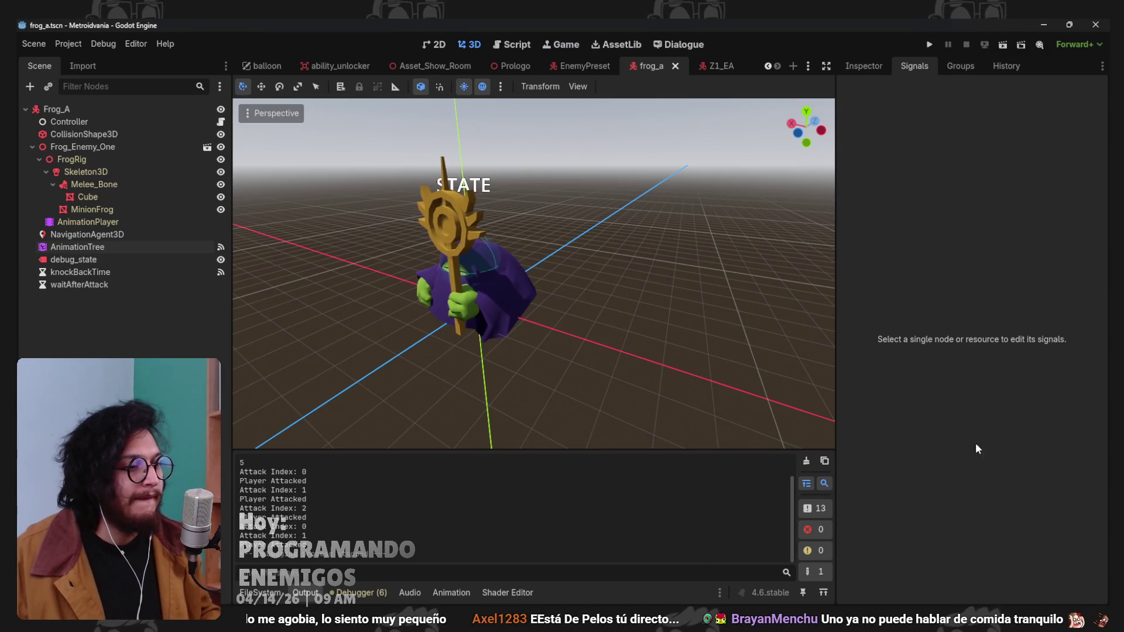
click(755, 559)
In Pose Mode, push the Attack keys at frame 29 to about frame 39, preview, and return to Godot.
drag(367, 463, 395, 458)
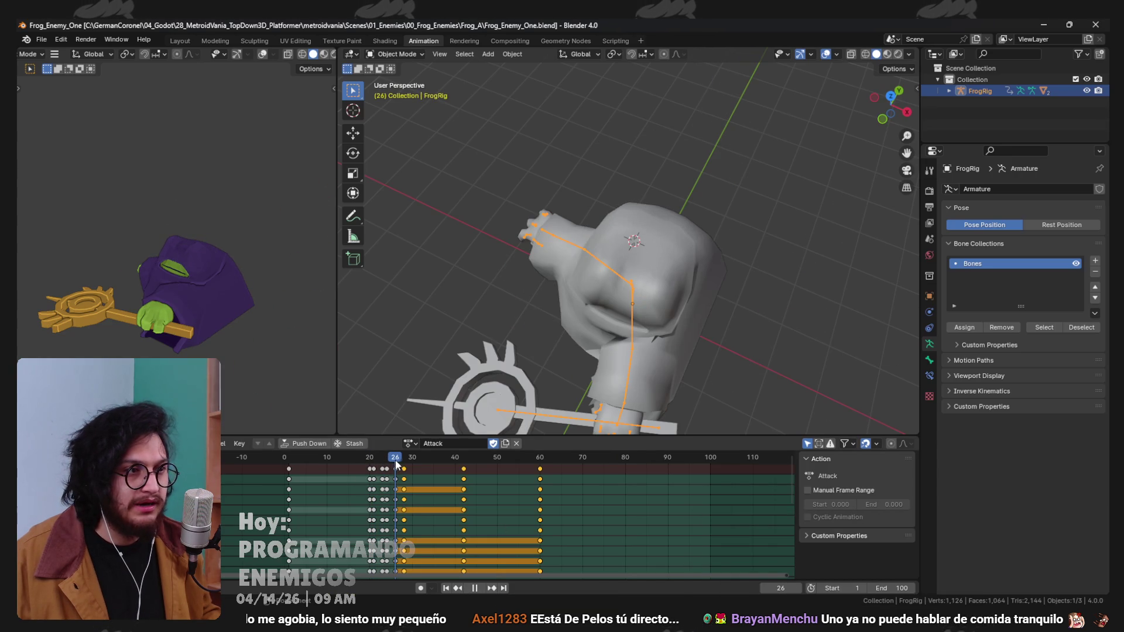
key(space)
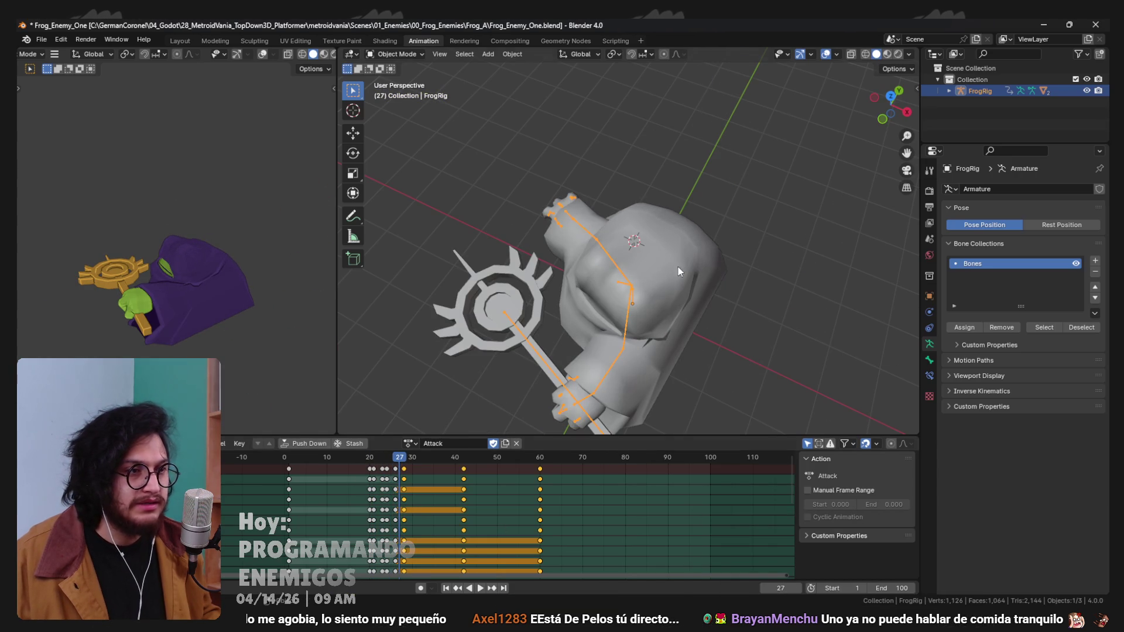
key(ctrl+Tab)
drag(405, 466, 449, 472)
key(space)
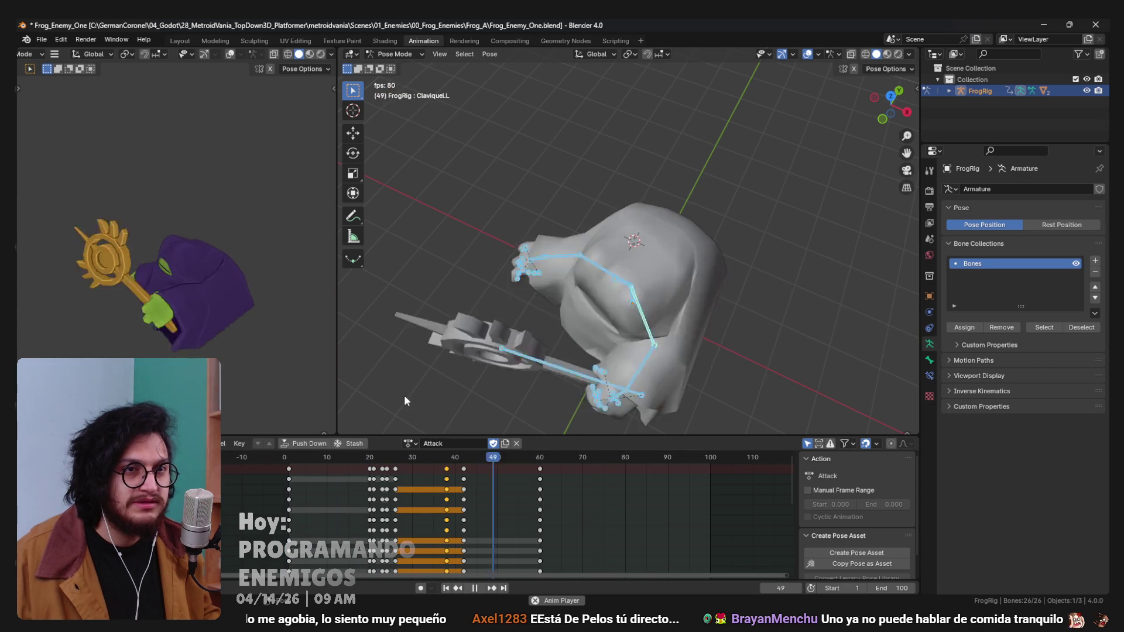
key(space)
key(ctrl+Tab)
click(1043, 25)
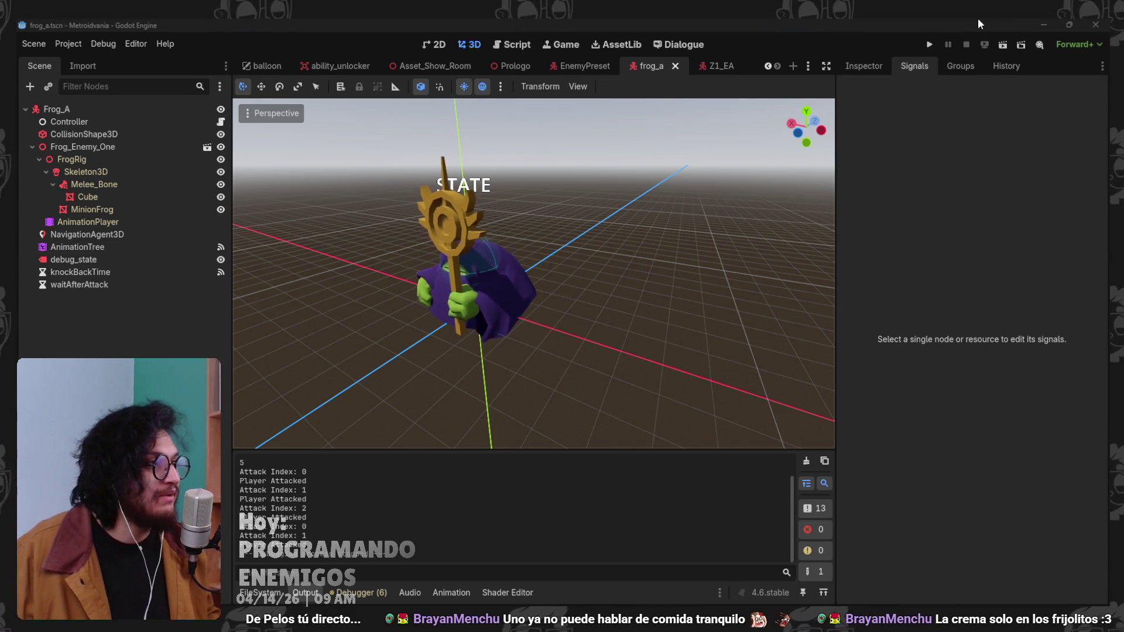
Playtest the reimported frog's retimed attack, then stop the game.
click(928, 49)
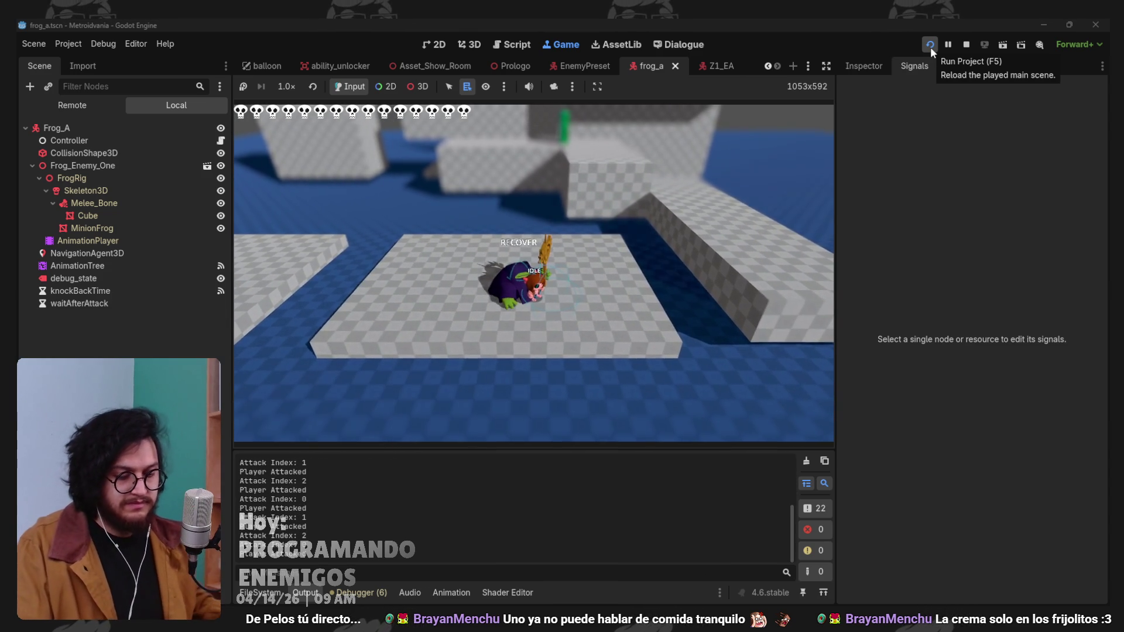
click(929, 47)
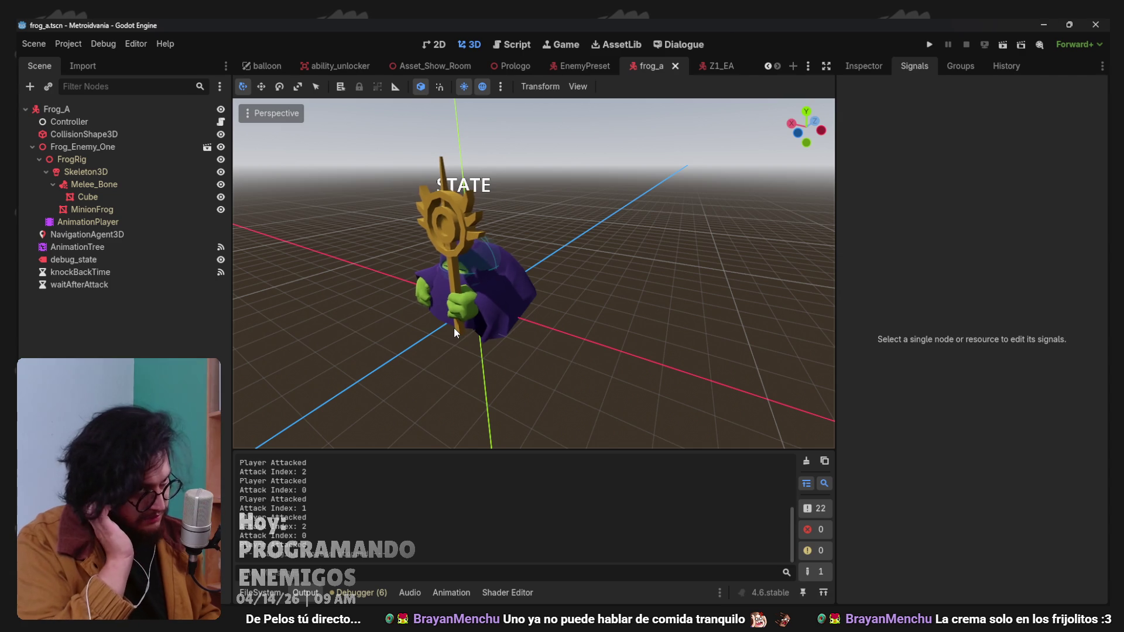
scroll(536, 260, down, 3)
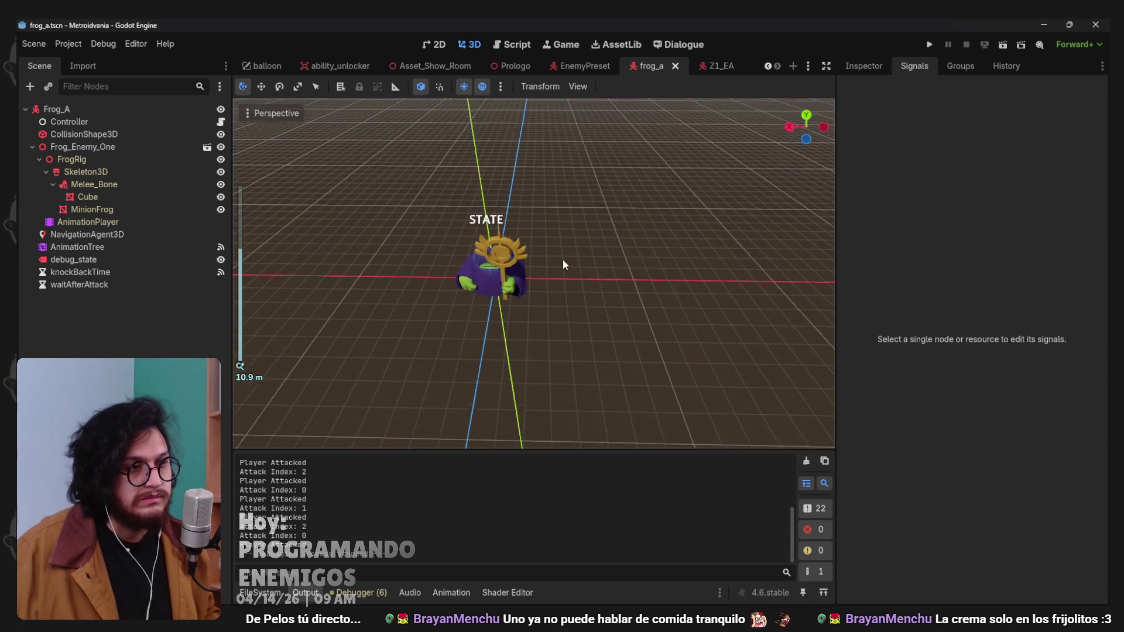
scroll(526, 245, up, 3)
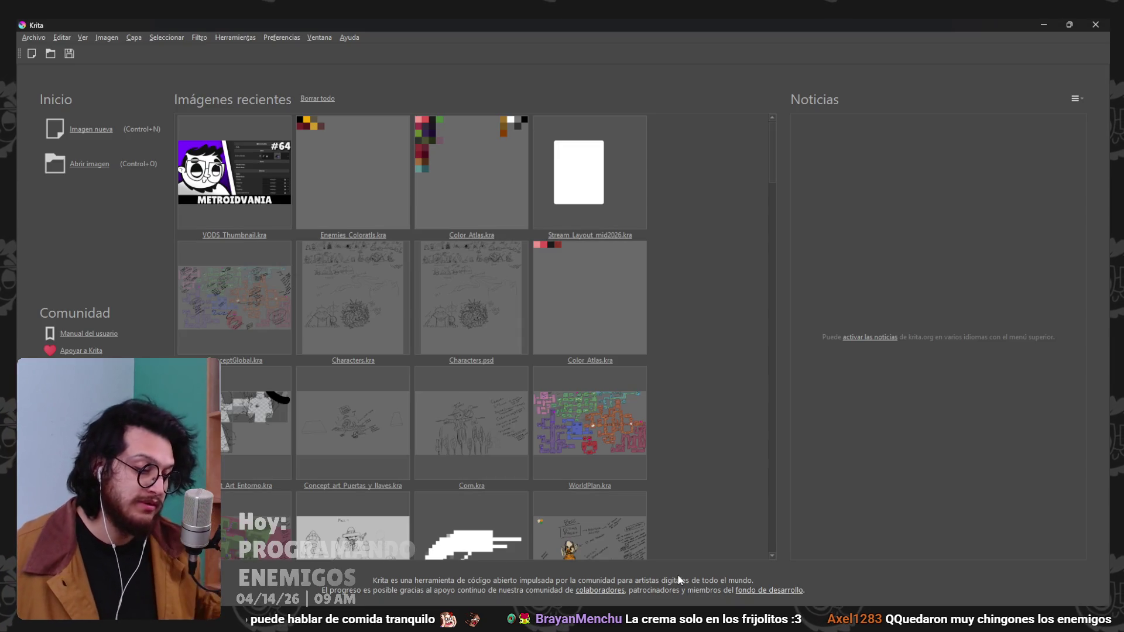
Show the SlashA layer and toggle SlashB on and off to compare poses, leaving SlashB visible.
scroll(529, 258, down, 15)
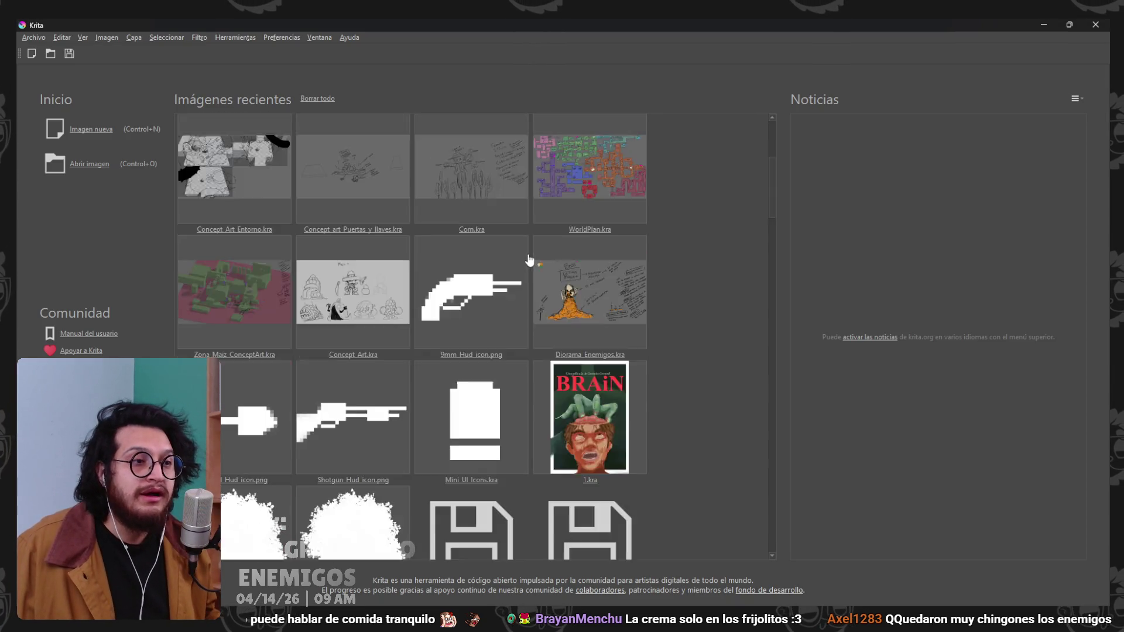
scroll(661, 341, down, 5)
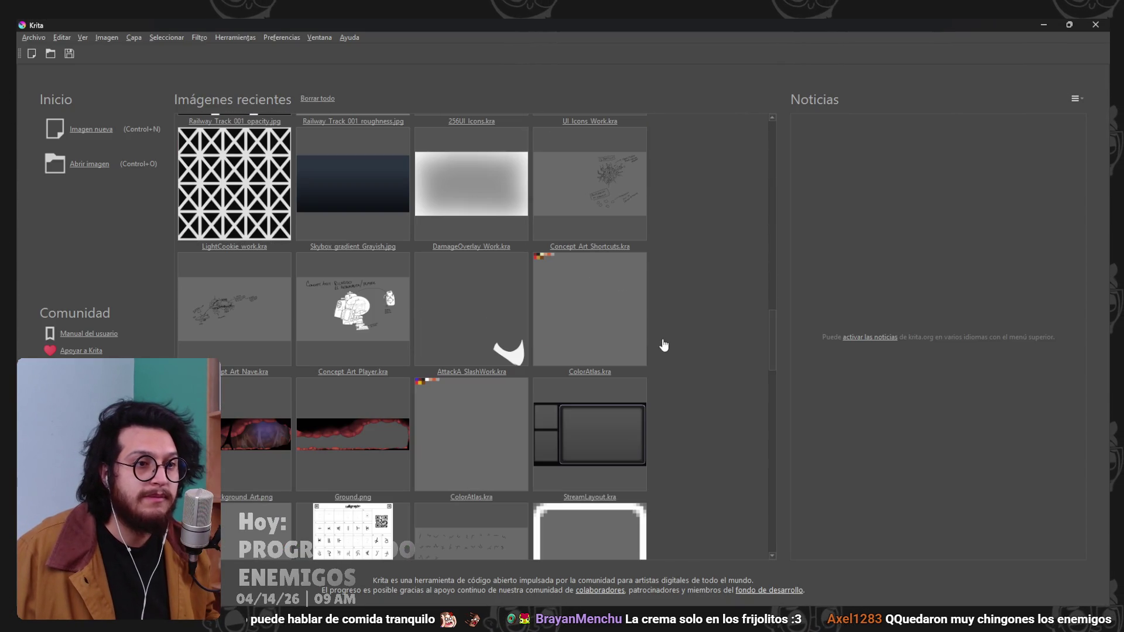
scroll(664, 345, down, 10)
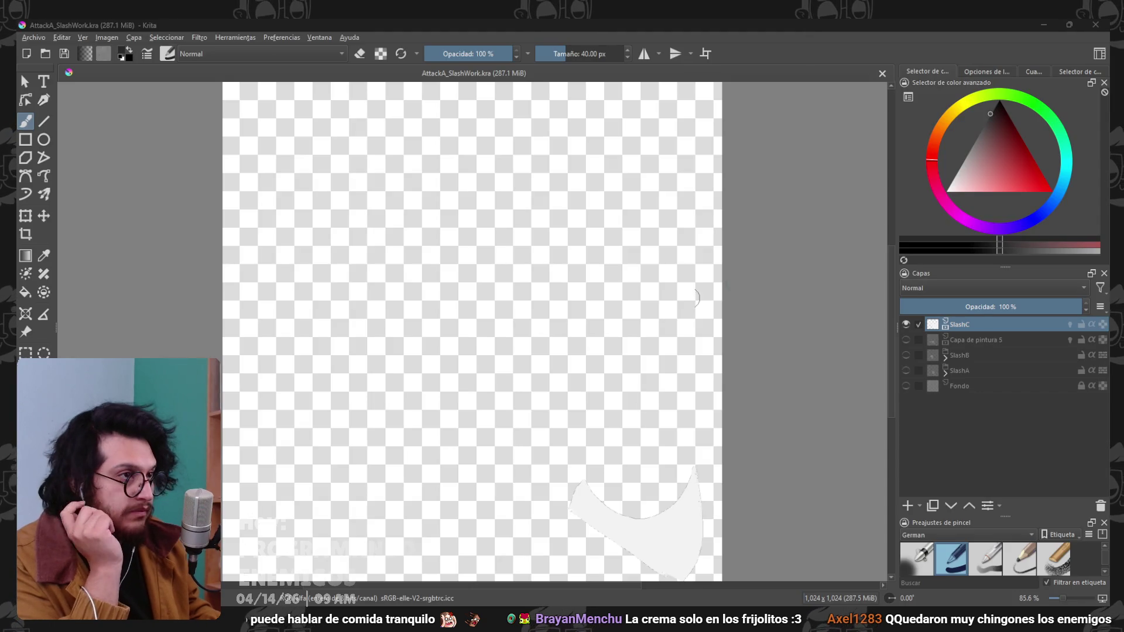
scroll(673, 298, down, 1)
scroll(635, 291, up, 1)
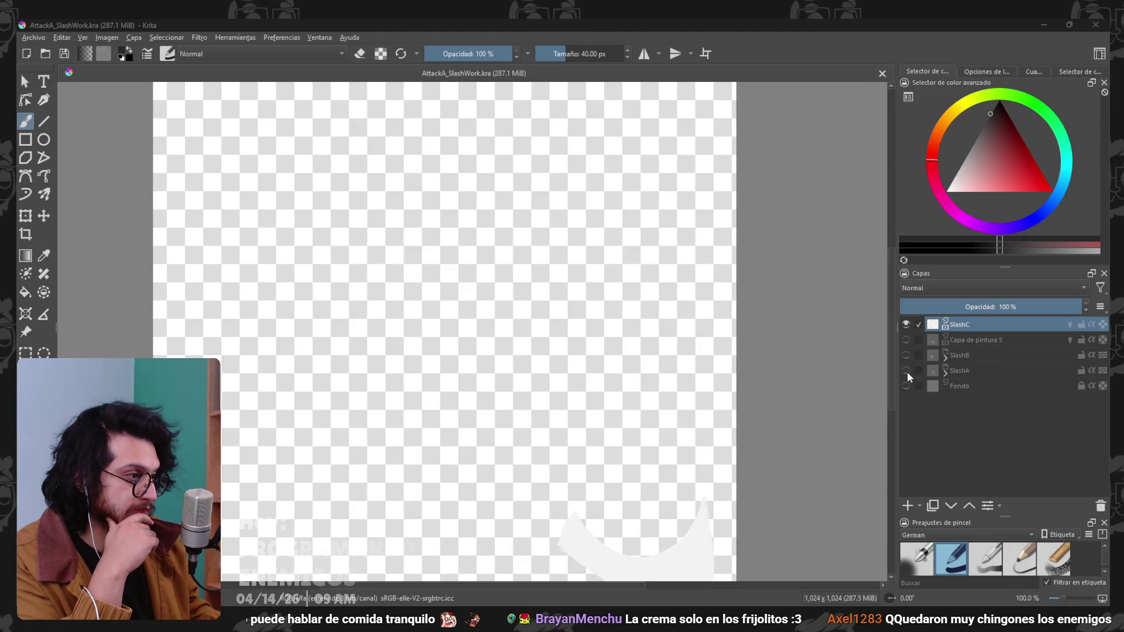
click(905, 369)
scroll(538, 394, down, 1)
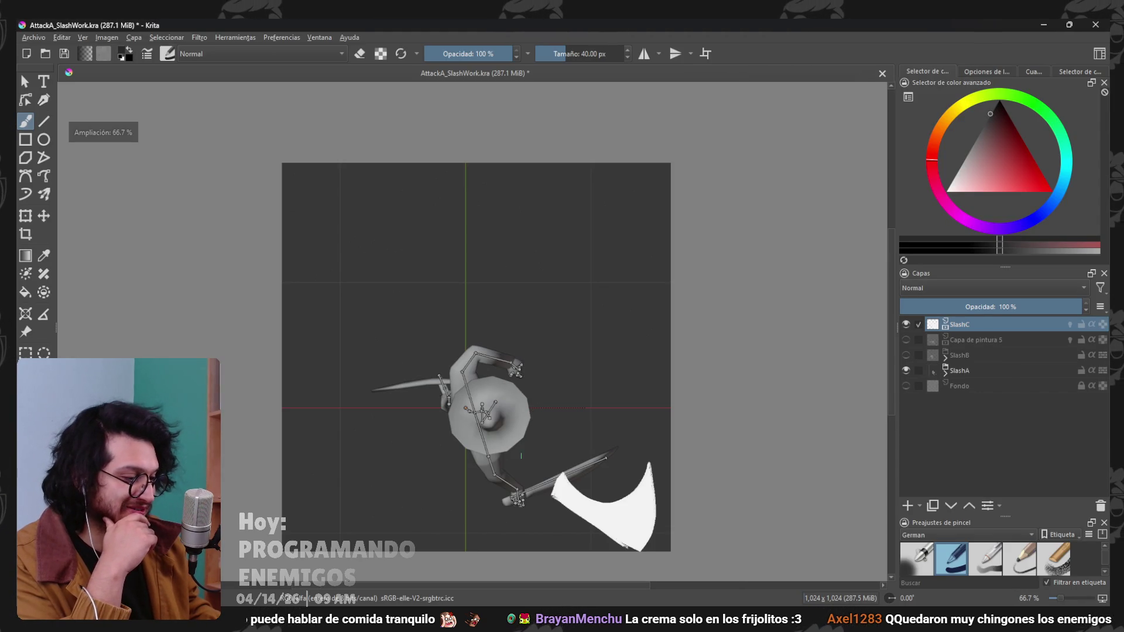
click(907, 355)
click(907, 354)
click(907, 352)
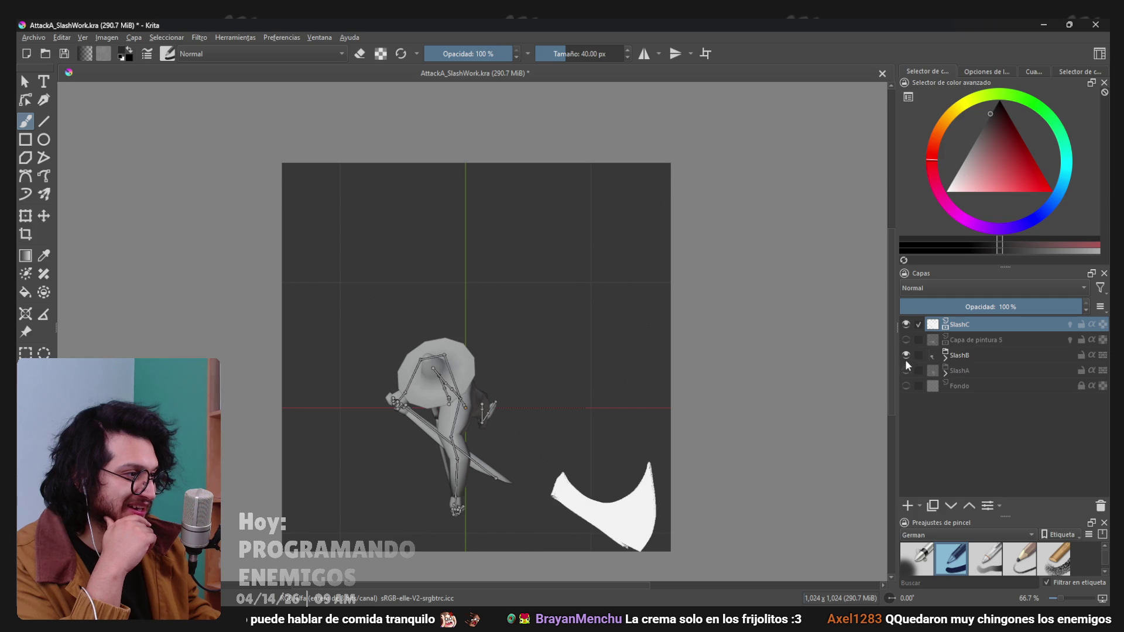
click(905, 356)
click(906, 355)
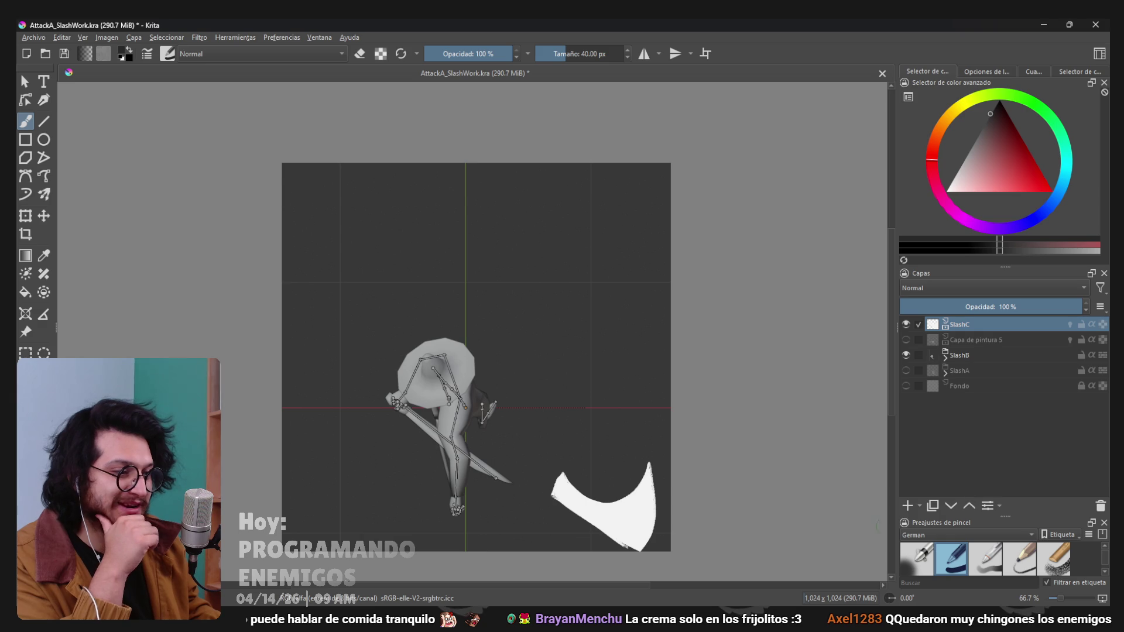
Open Krita's Image menu, then switch to Blender and scrub the Attack animation back to frame 20.
mouse_move(814, 623)
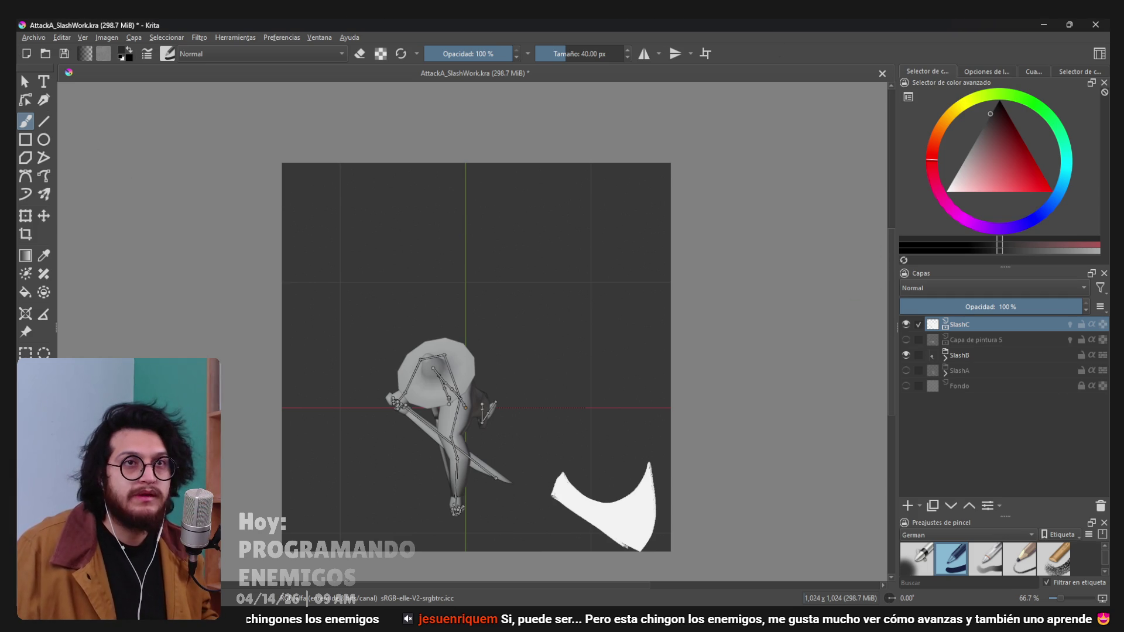
click(107, 37)
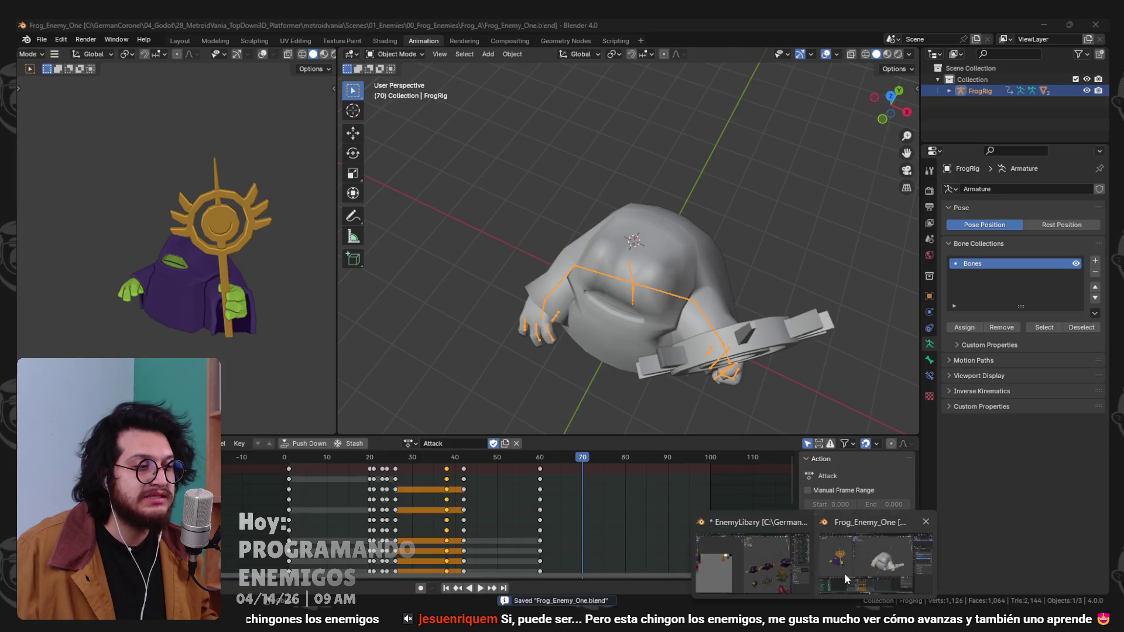
click(844, 579)
drag(461, 457, 306, 462)
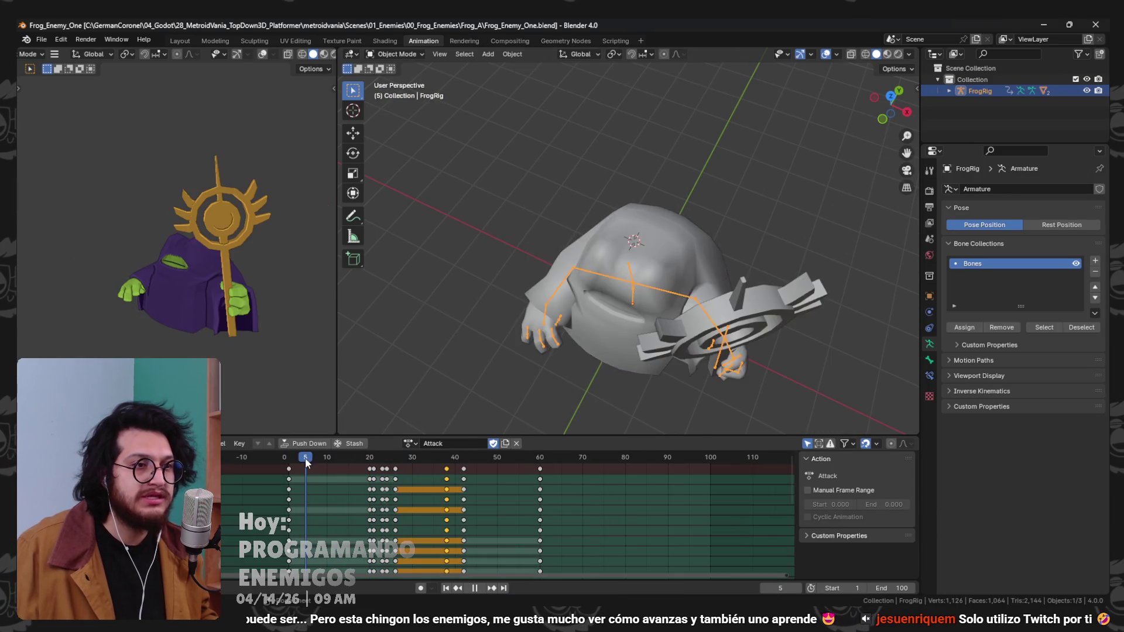
Add a new plane and edit it in top view with wireframe shading.
click(620, 295)
key(Escape)
click(602, 329)
key(shift+a)
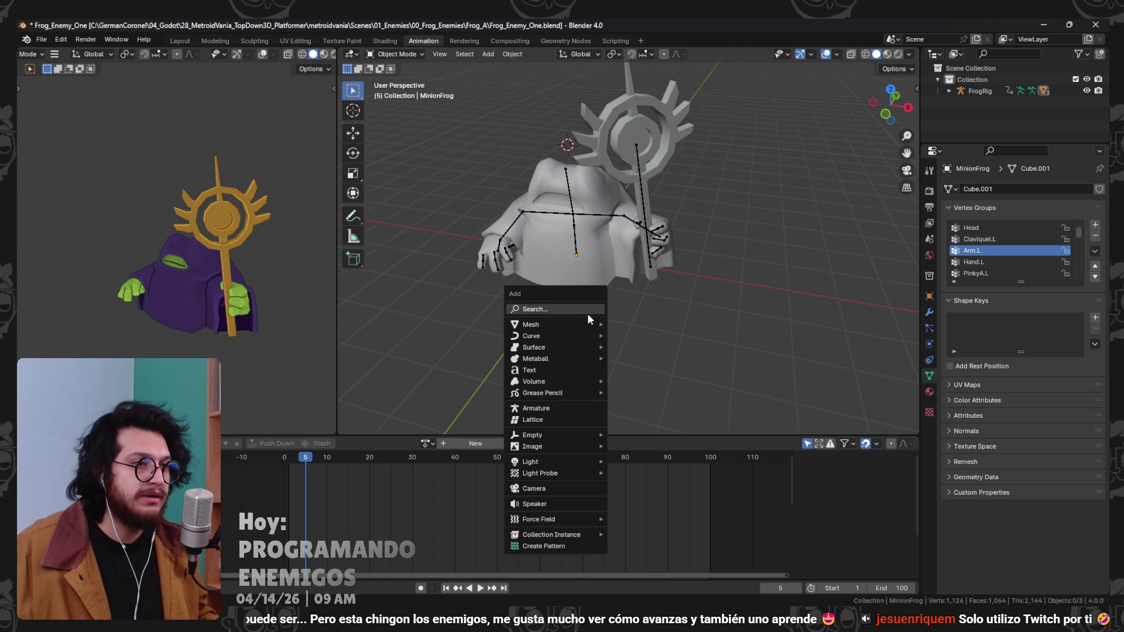
click(631, 322)
key(KP_7)
key(ctrl+Tab)
click(817, 328)
scroll(817, 328, down, 2)
key(z)
click(616, 245)
Scale the plane up, then stretch its right edge 6 m along X.
mouse_move(615, 245)
mouse_down()
mouse_move(671, 309)
mouse_move(522, 188)
mouse_up()
key(s)
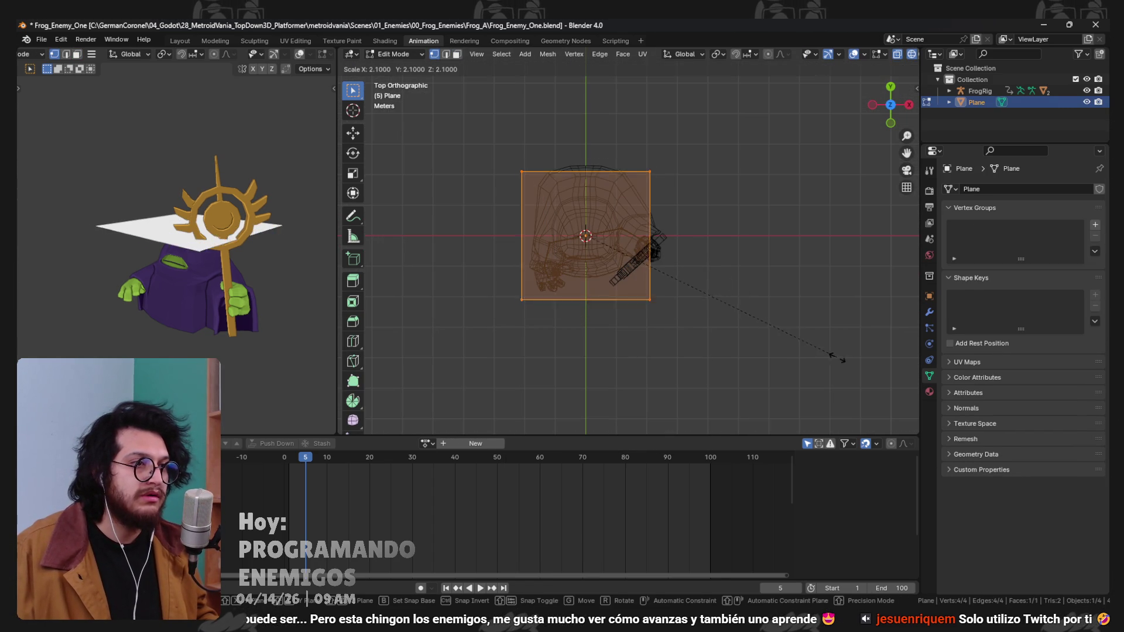
click(862, 384)
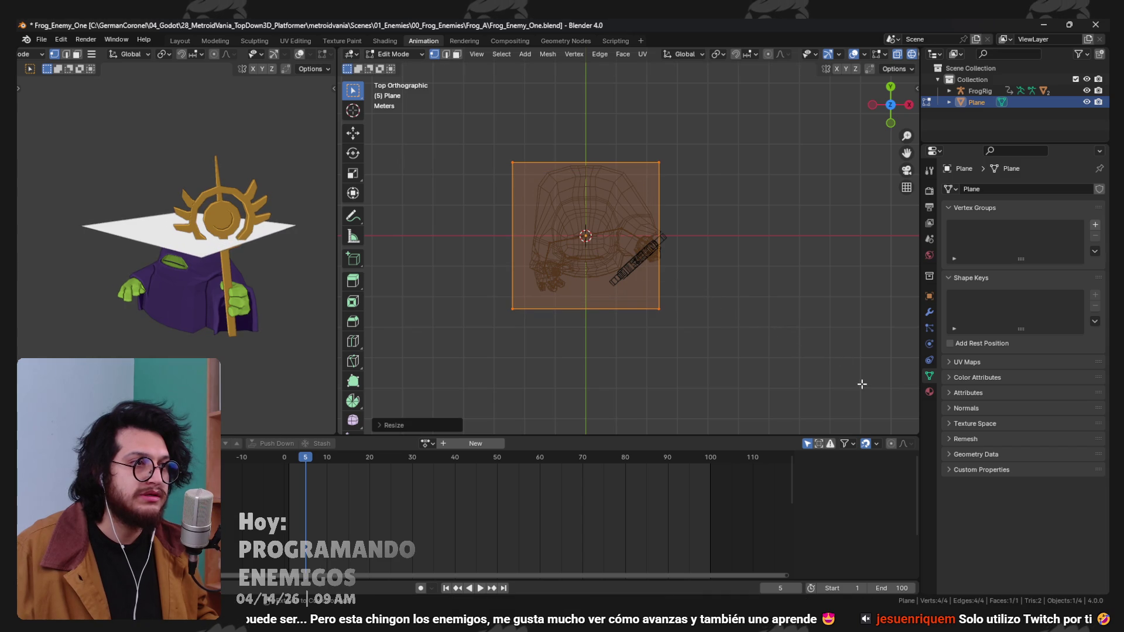
key(s)
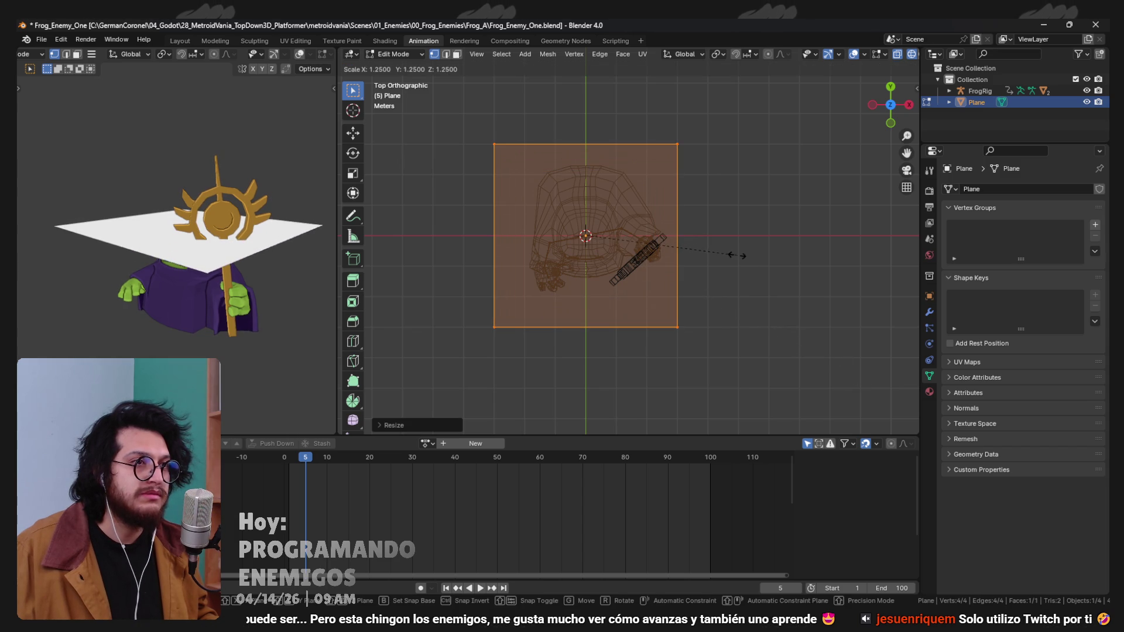
click(738, 256)
drag(684, 319, 682, 316)
drag(729, 381, 627, 89)
scroll(628, 271, down, 1)
key(g)
key(x)
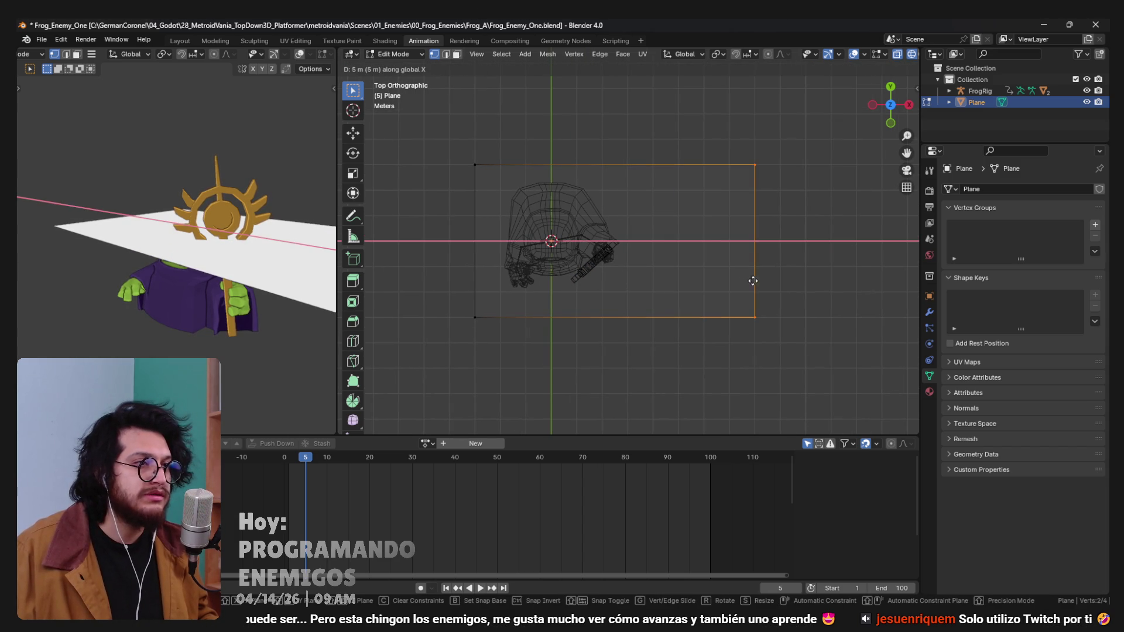
click(785, 284)
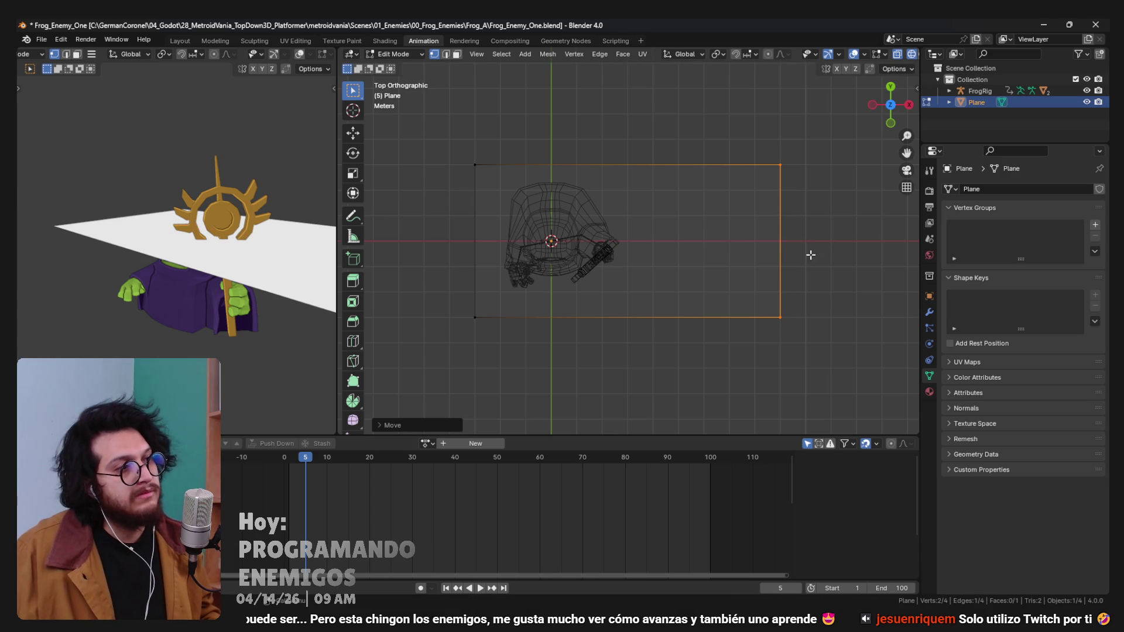
Subdivide the plane with 11 vertical and 4 horizontal loop cuts into a 12-by-5 grid.
scroll(584, 170, up, 9)
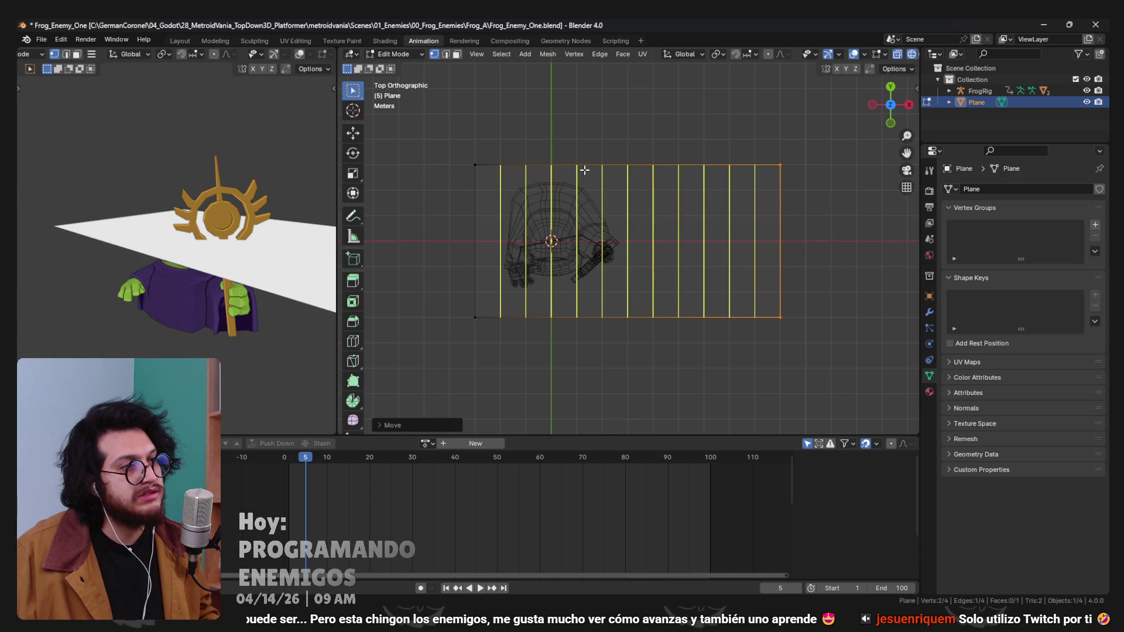
click(583, 170)
right_click(583, 170)
key(ctrl+r)
scroll(774, 242, down, 7)
click(774, 242)
right_click(774, 242)
key(a)
key(alt+a)
key(1)
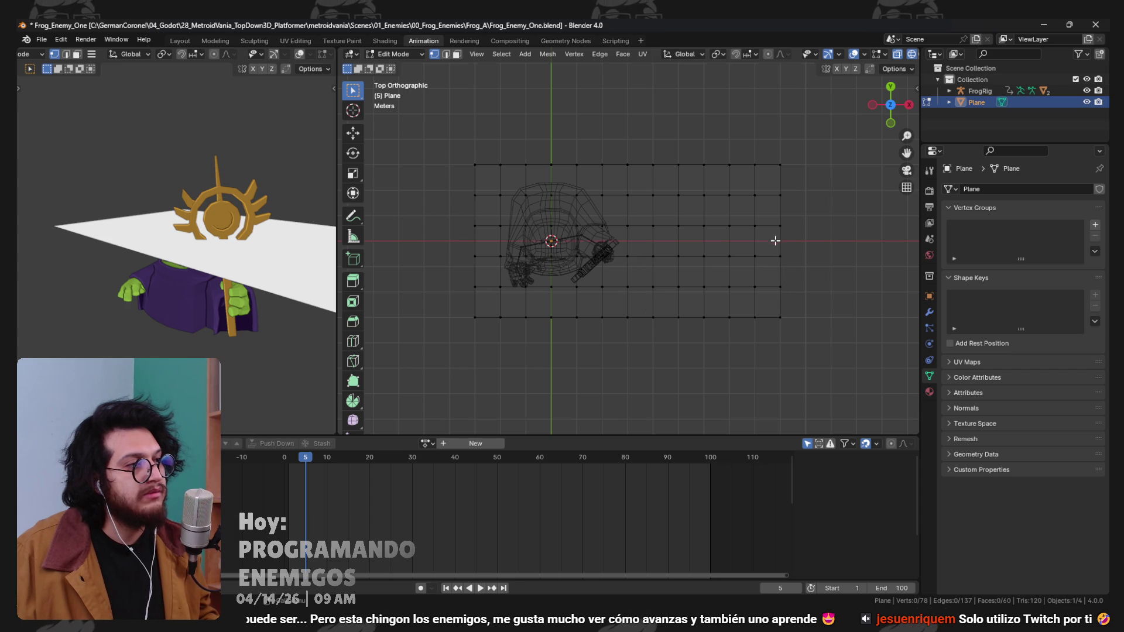
key(2)
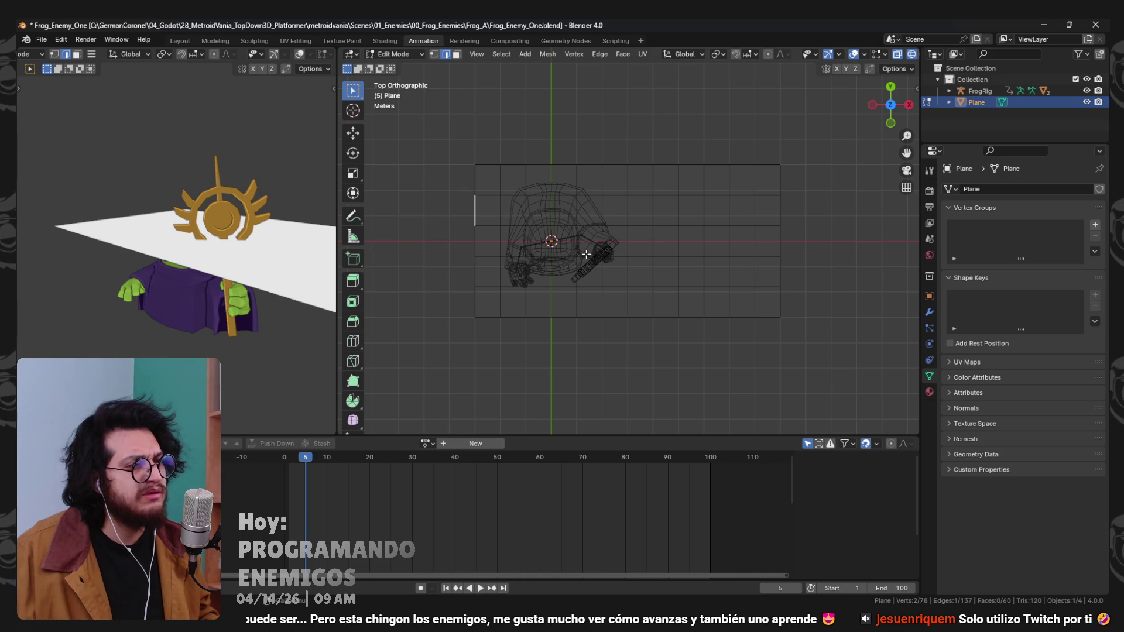
Rename the plane object to 'SlashMesh' in the Outliner.
double_click(976, 102)
text(SlashMesh)
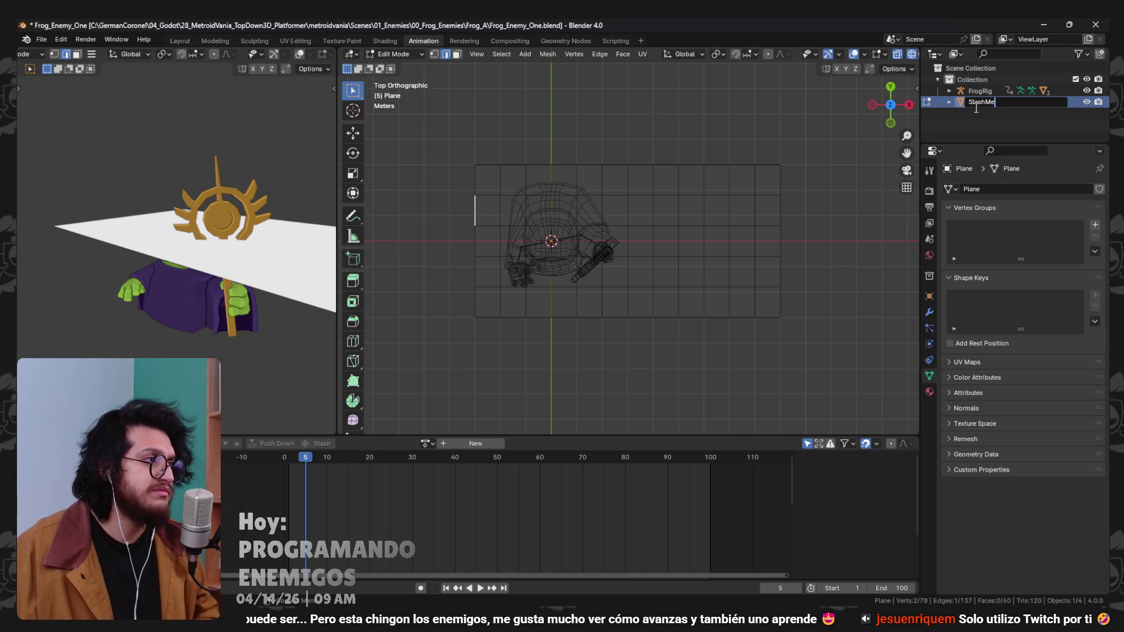
key(Return)
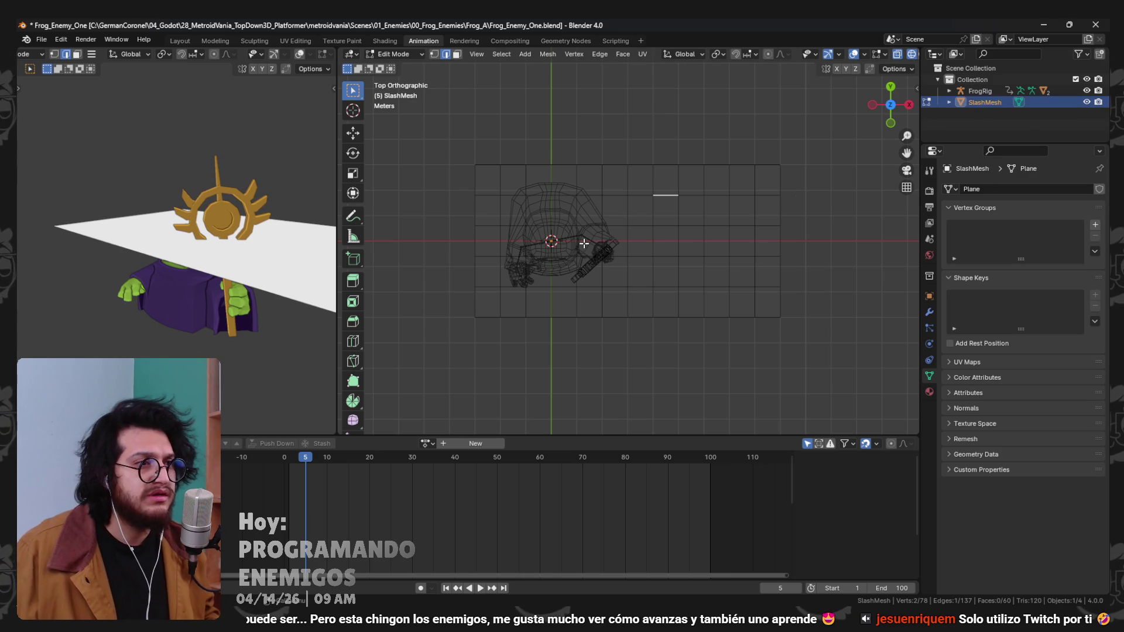
scroll(670, 238, down, 2)
Return to Object Mode and move SlashMesh down 1.3 m in front view.
key(Tab)
drag(686, 228, 660, 178)
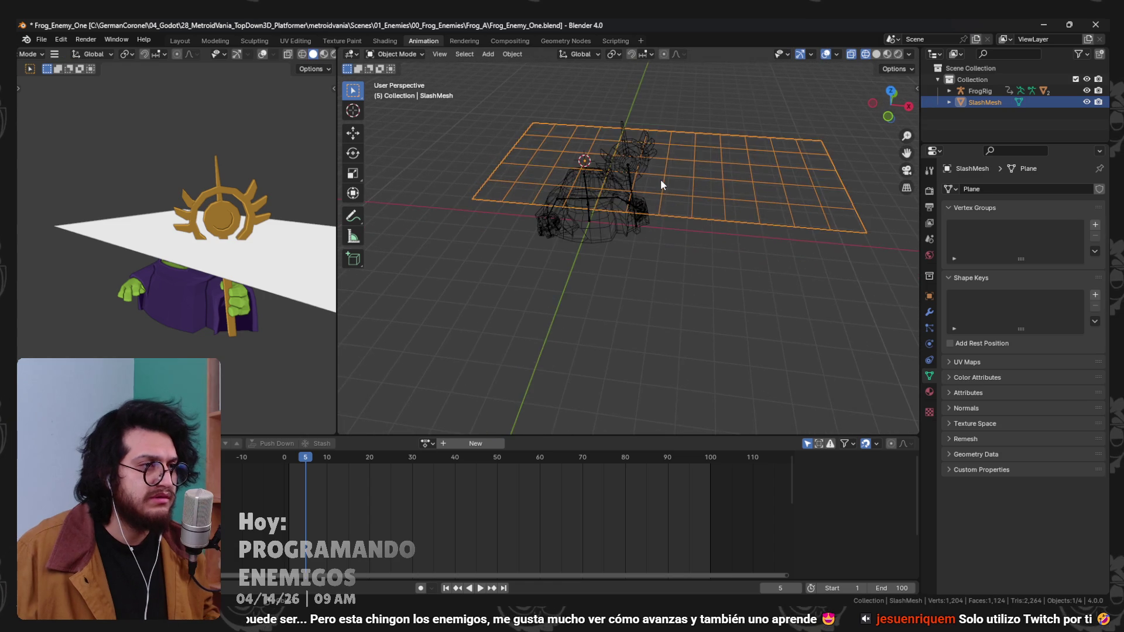
key(KP_1)
scroll(661, 178, up, 3)
key(g)
click(662, 256)
drag(662, 257, 669, 206)
scroll(704, 258, down, 3)
scroll(761, 317, up, 4)
scroll(623, 228, down, 2)
Add a new bone to the FrogRig in Edit Mode and name it SlashA.
click(672, 251)
key(ctrl+Tab)
click(656, 322)
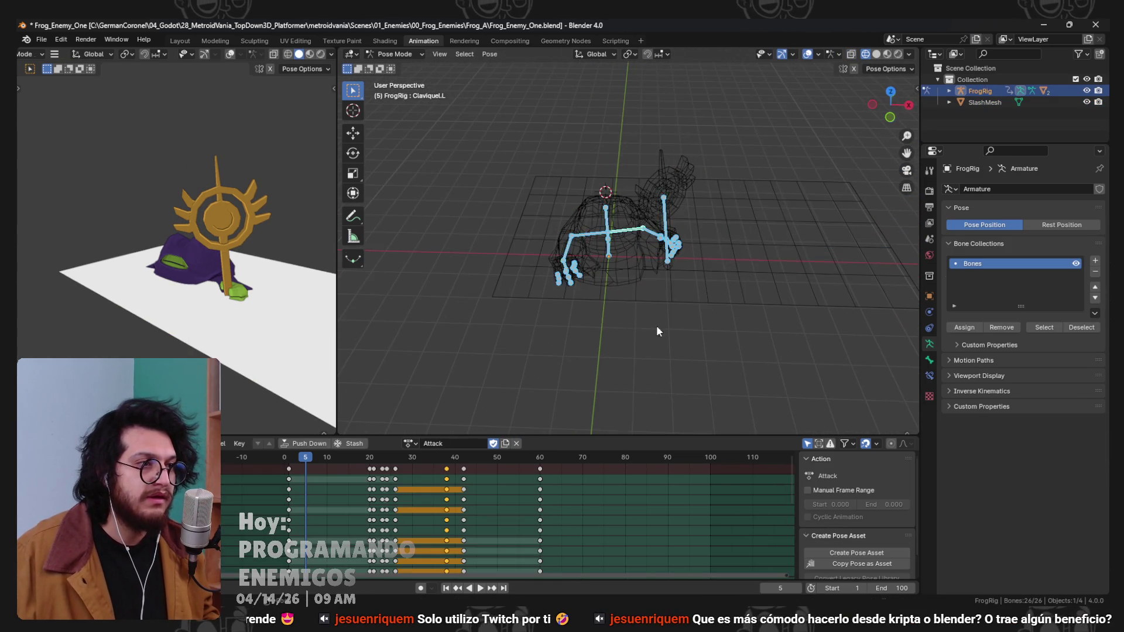
key(Tab)
scroll(621, 271, up, 4)
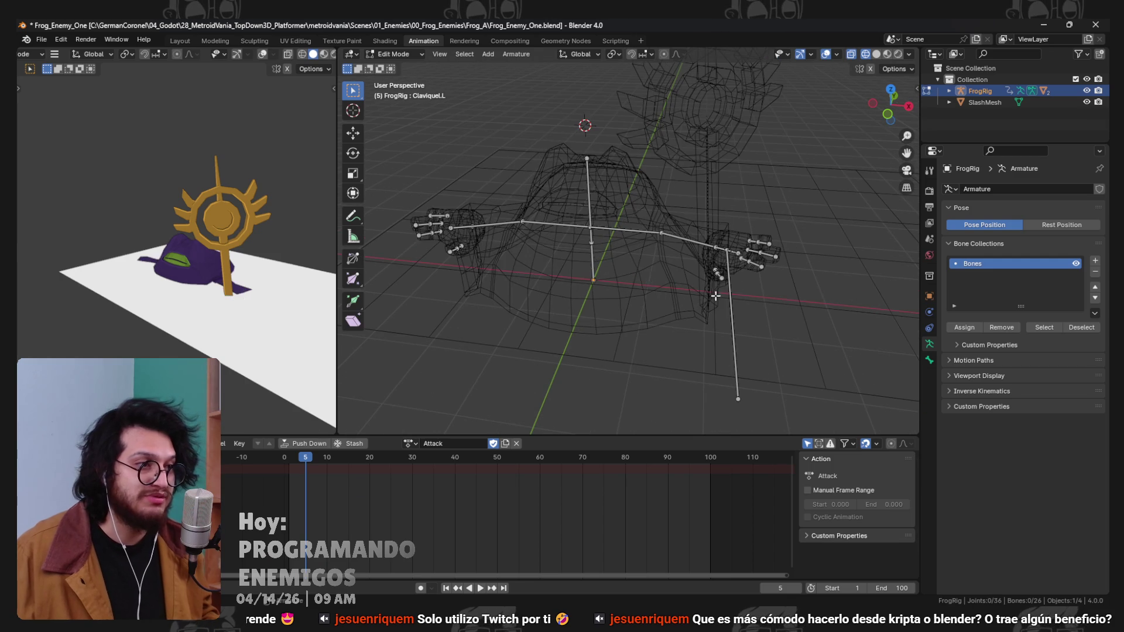
scroll(609, 305, down, 3)
key(shift+a)
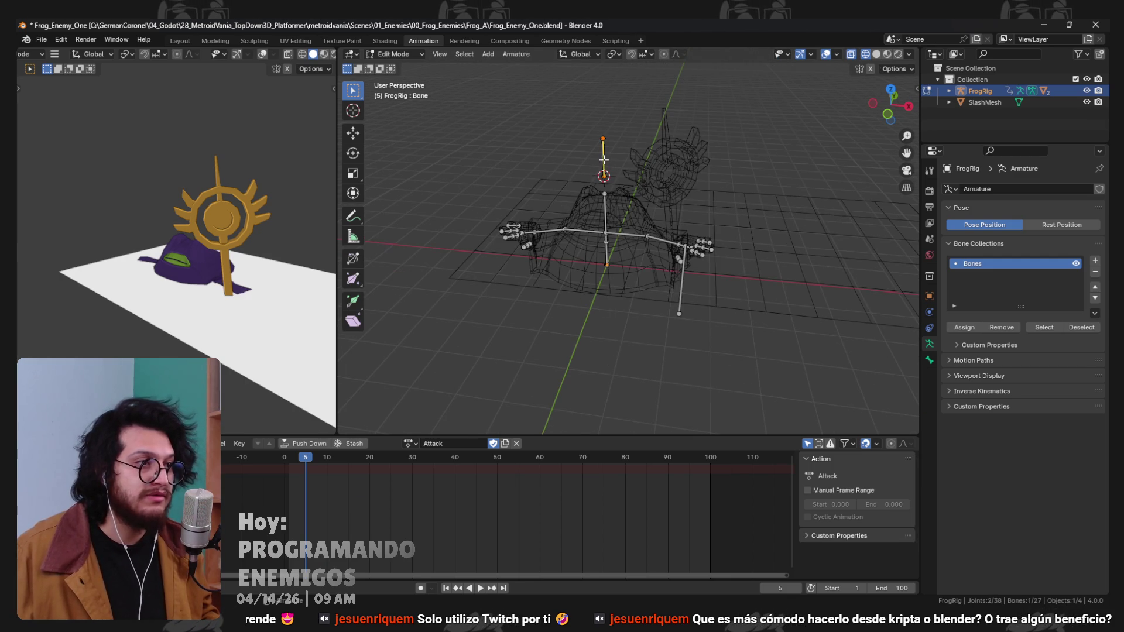
click(929, 360)
text(SlashA)
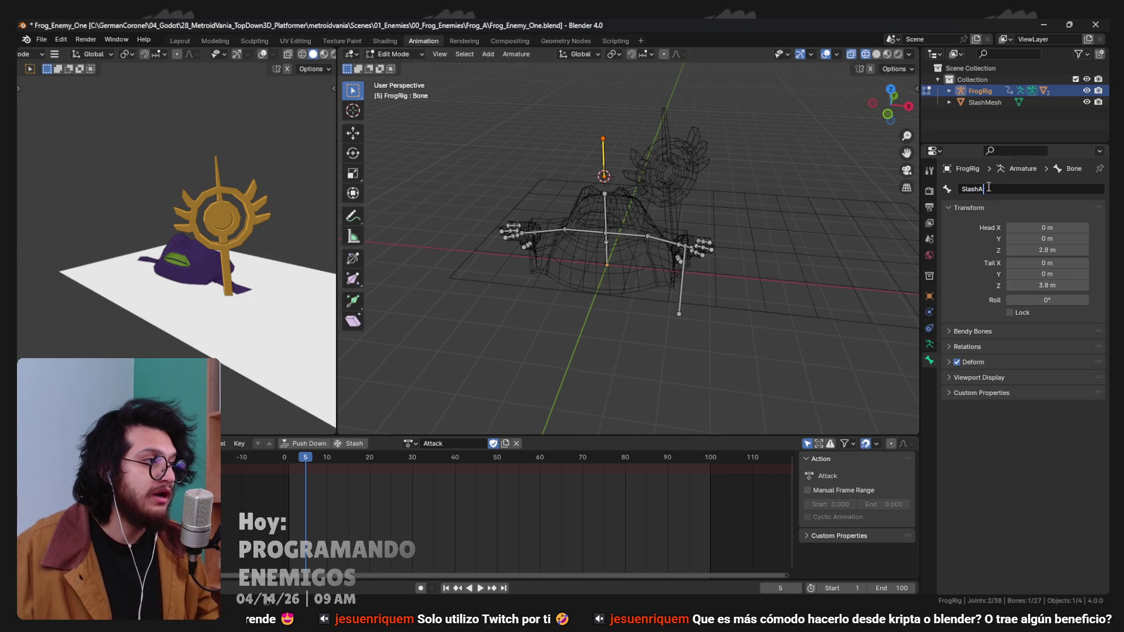
key(Return)
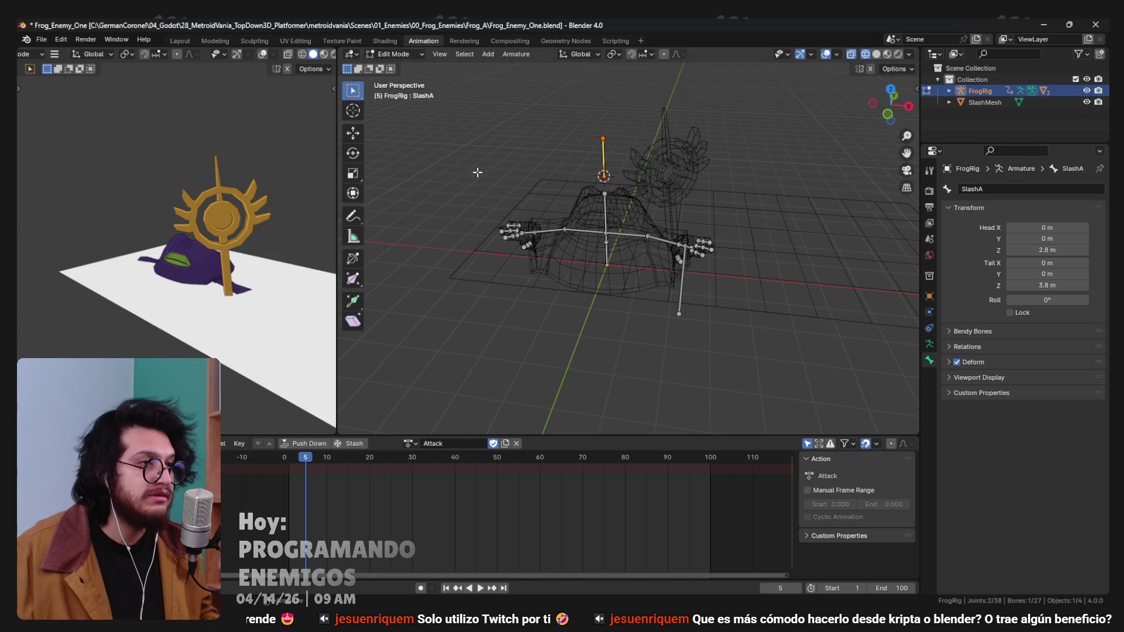
Move the SlashA bone to X -3 m, beside the frog's left side, lower down.
drag(475, 172, 519, 173)
key(KP_7)
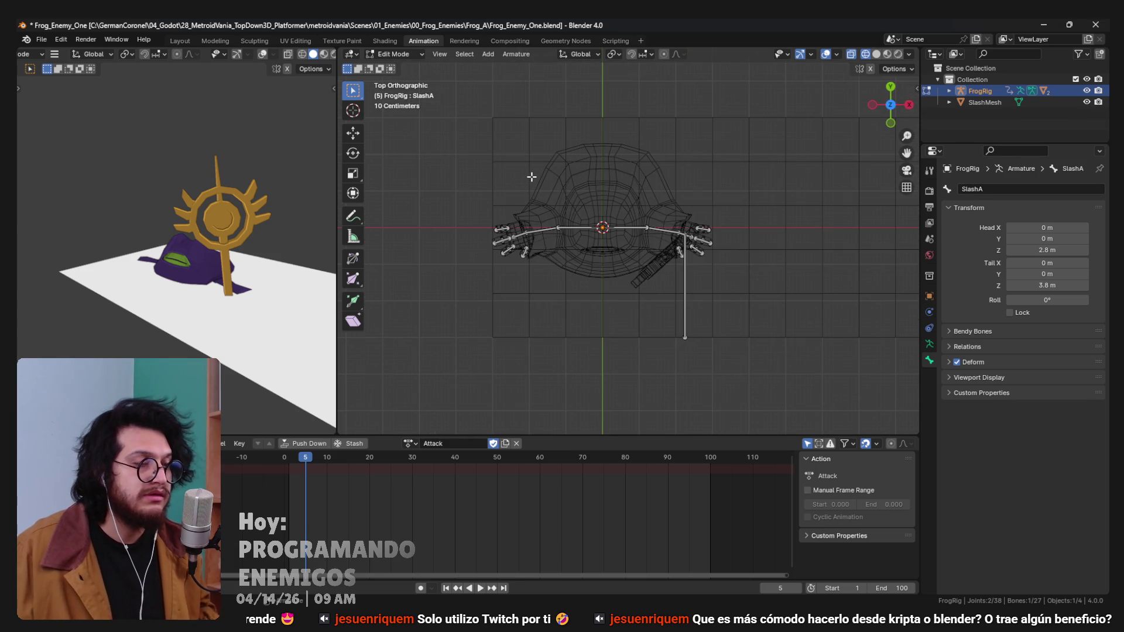
key(KP_1)
scroll(584, 177, up, 2)
key(g)
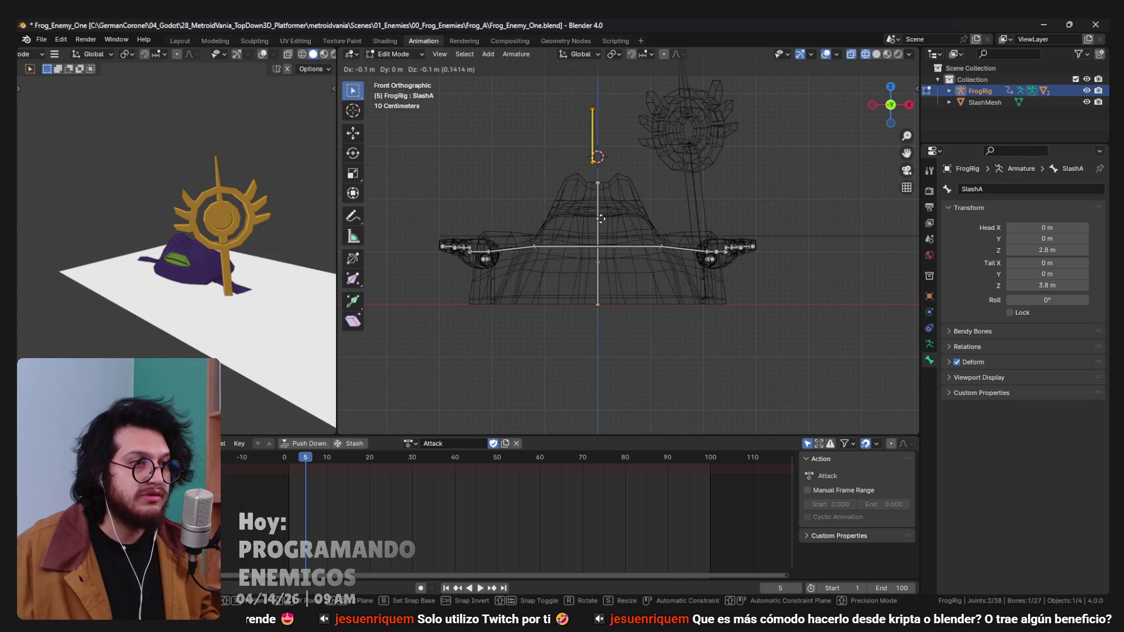
click(447, 293)
key(KP_7)
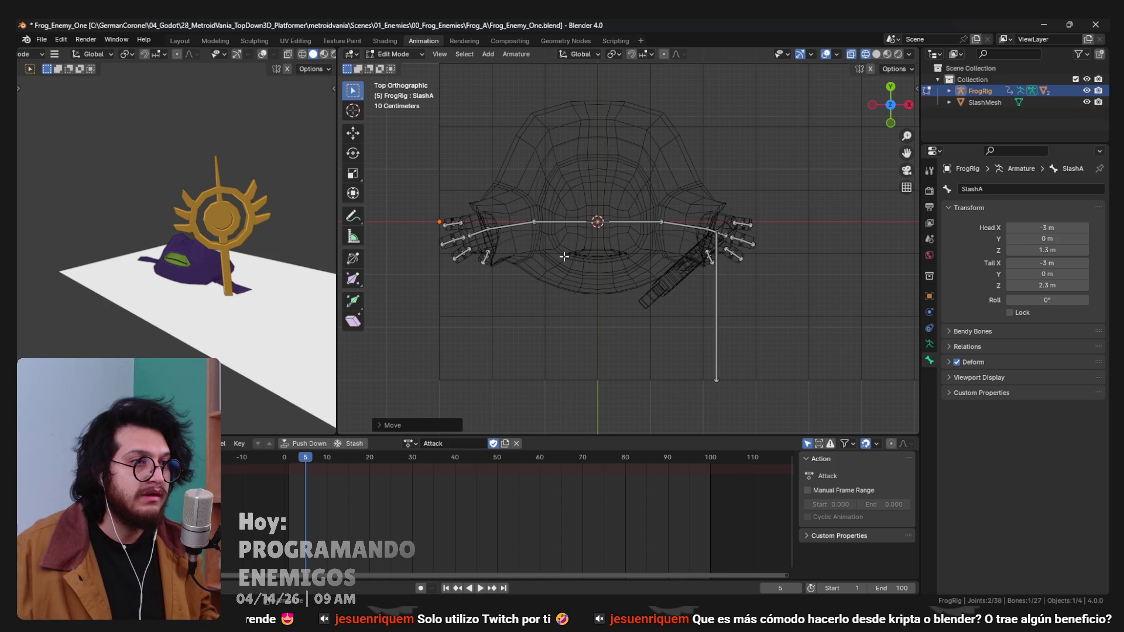